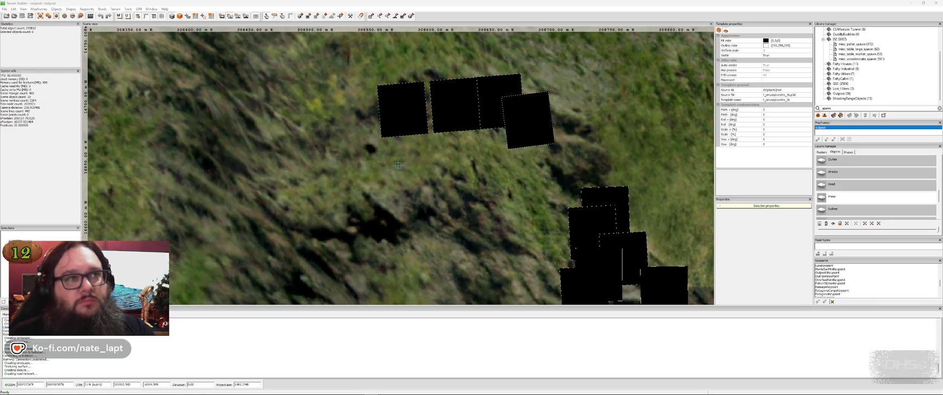
- Bring Terrain Builder to the front and cycle through the other open windows
click(554, 9)
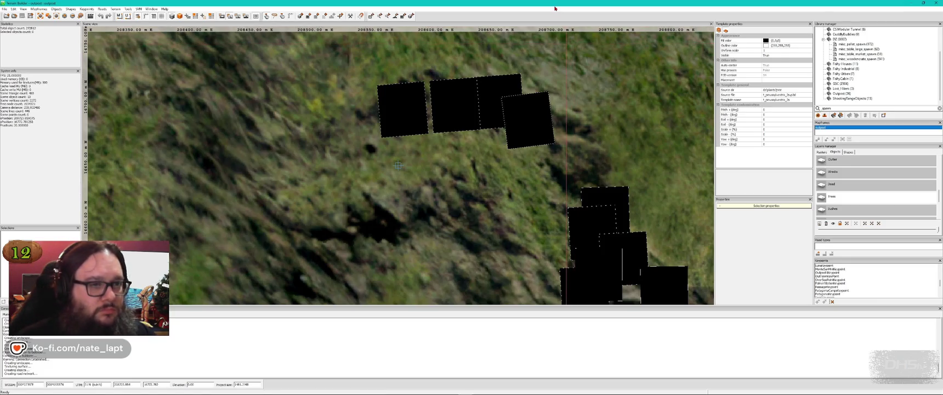
key(alt+Tab)
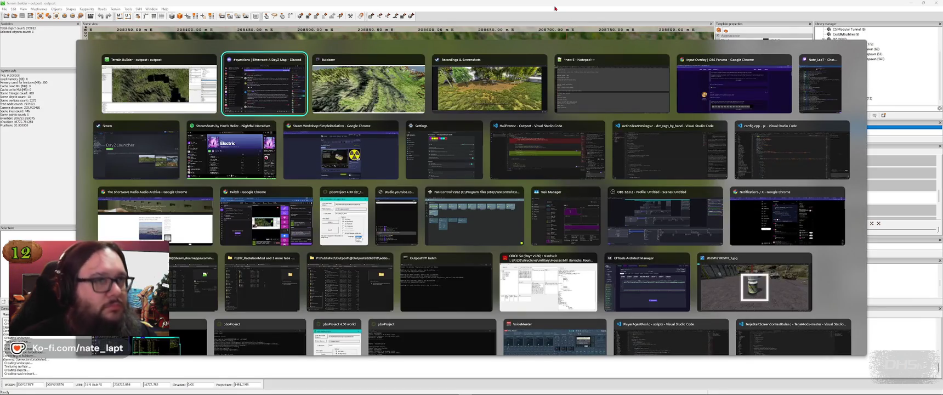
key(alt+shift+Tab)
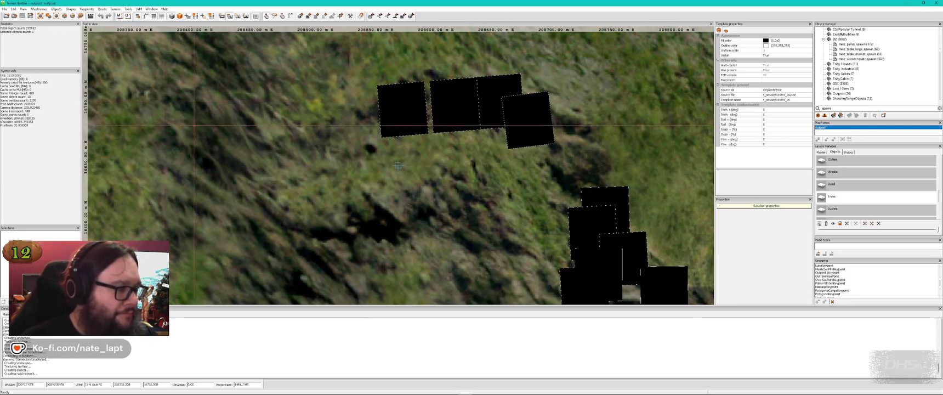
key(alt+Tab)
key(alt+Tab)
key(alt+Tab)
key(alt+Tab)
key(alt+Tab)
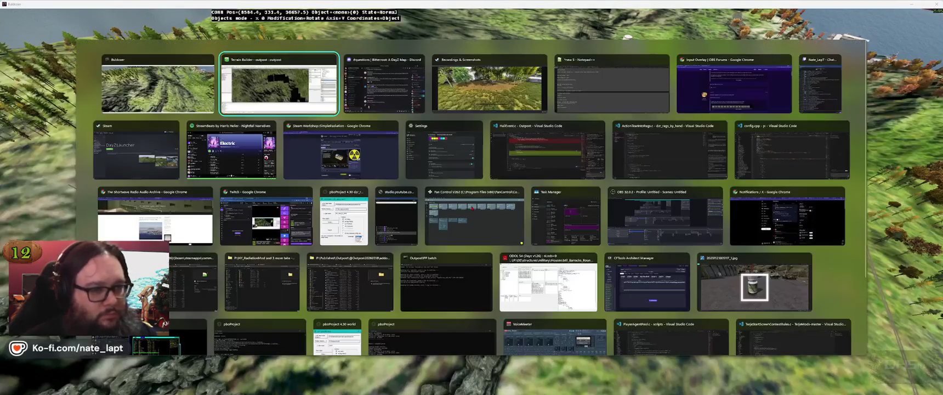
key(alt+Tab)
key(alt+Tab)
key(alt+Tab)
key(alt+Tab)
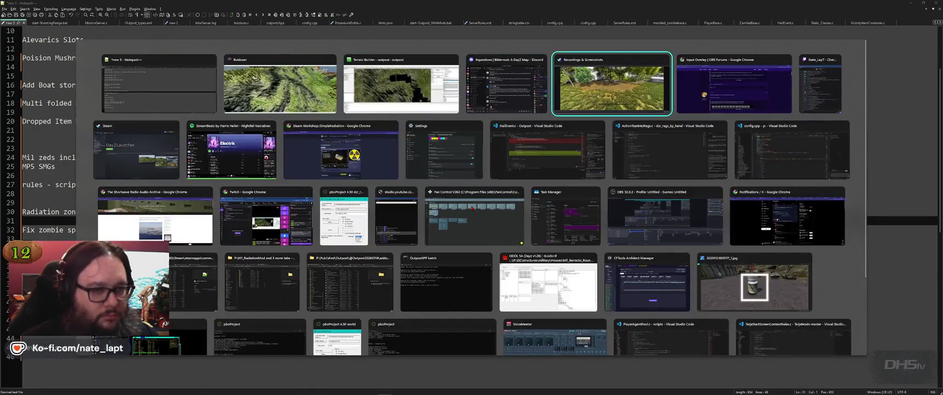
key(alt+Tab)
key(alt+Tab)
- Zoom the map out and back in over the town compound, then view it in Buldozer
scroll(466, 196, down, 6)
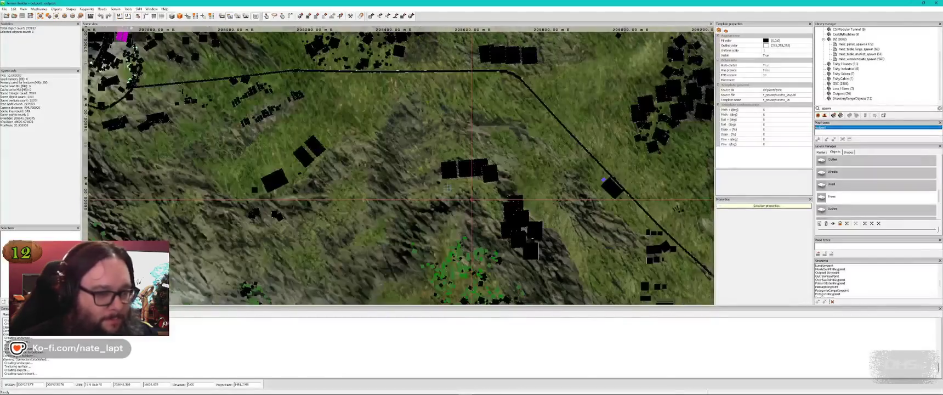
scroll(467, 196, up, 6)
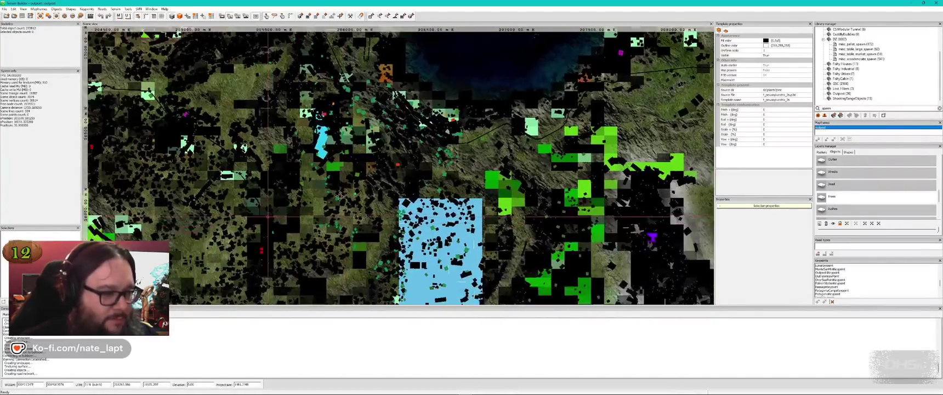
scroll(400, 164, down, 3)
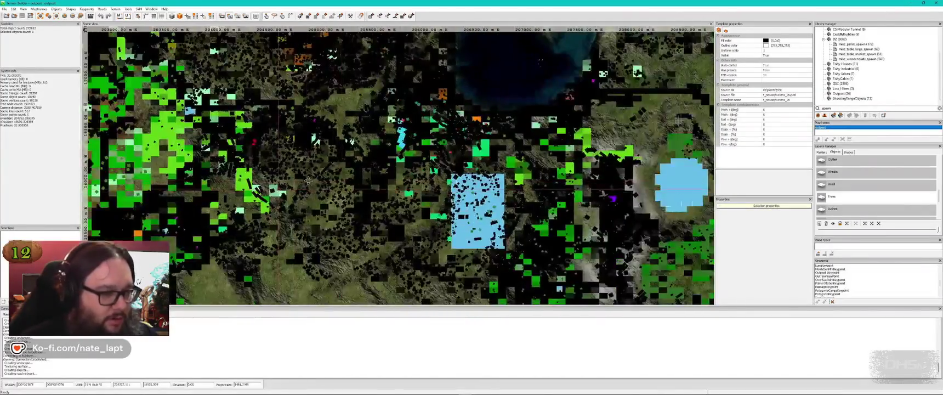
scroll(400, 164, up, 3)
scroll(400, 165, up, 3)
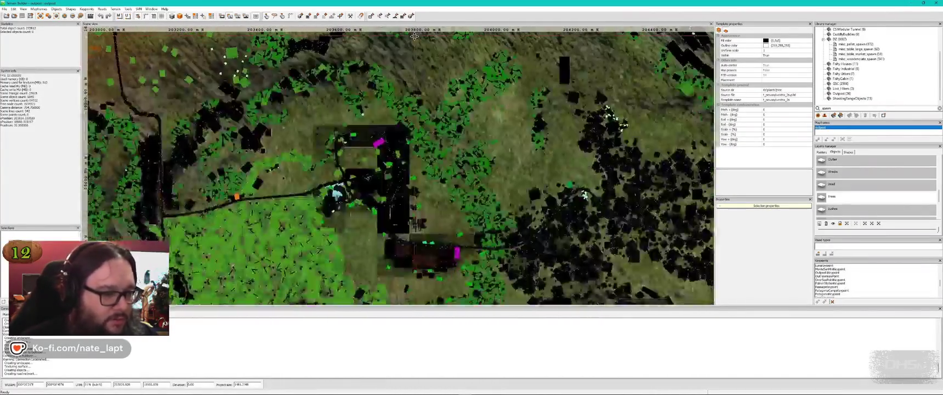
scroll(400, 165, down, 3)
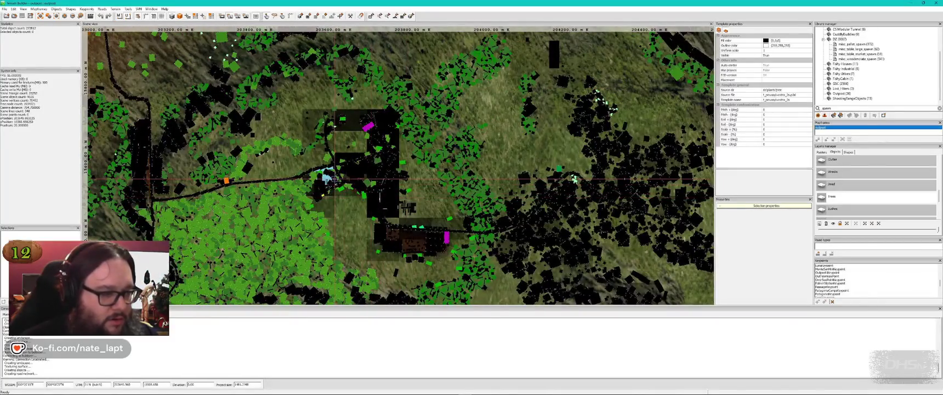
key(alt+Tab)
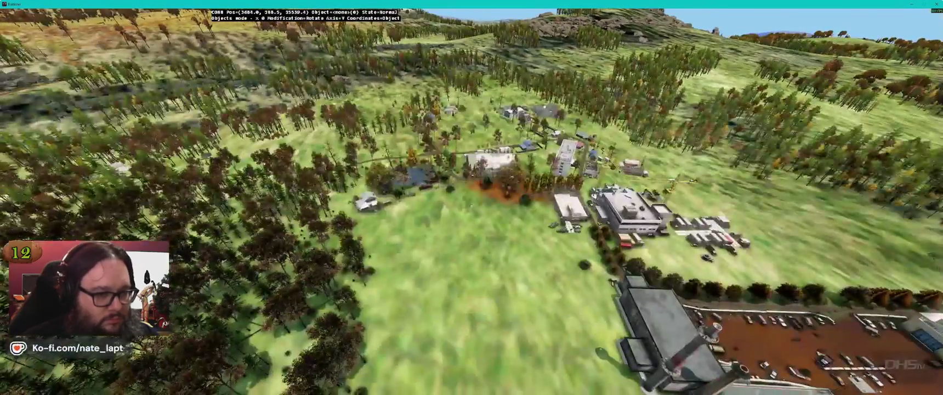
- Fly the Buldozer camera across the compound lawn toward the picnic tables
key(w)
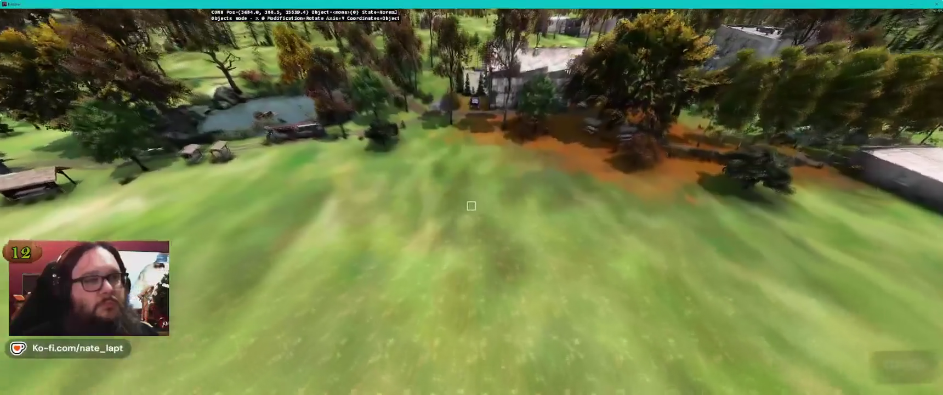
key(w)
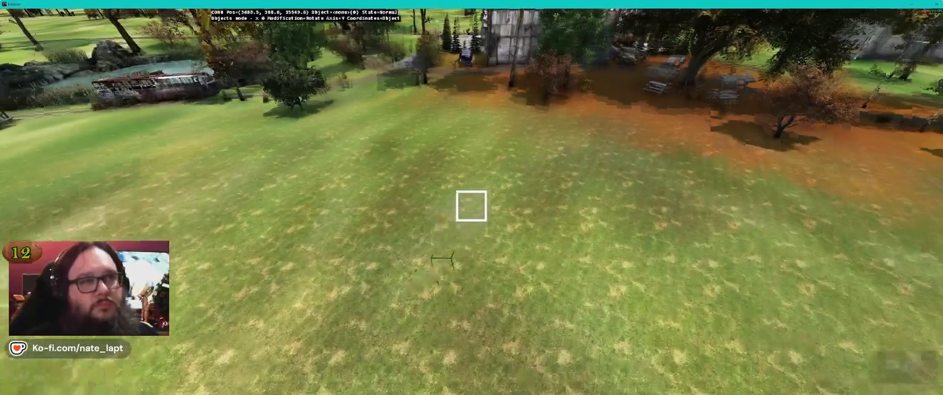
key(w)
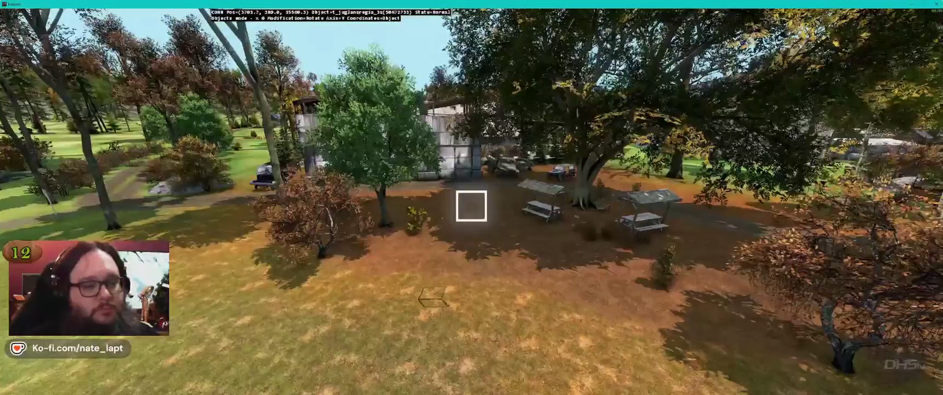
- Search the Library manager for 'garbage' and select the garbage_groundsq_3m template
key(alt+Tab)
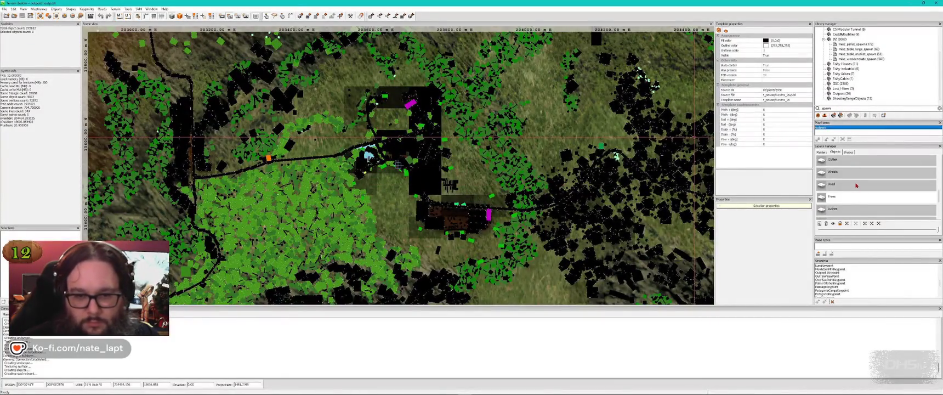
double_click(834, 108)
text(garbage)
scroll(889, 102, down, 2)
click(858, 93)
- Review the house, jeep, shed and trucks in Buldozer, then return to the map
key(alt+Tab)
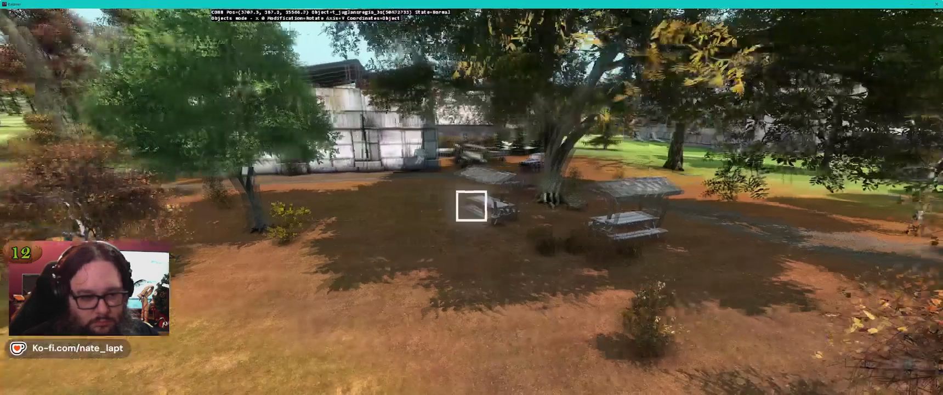
key(w)
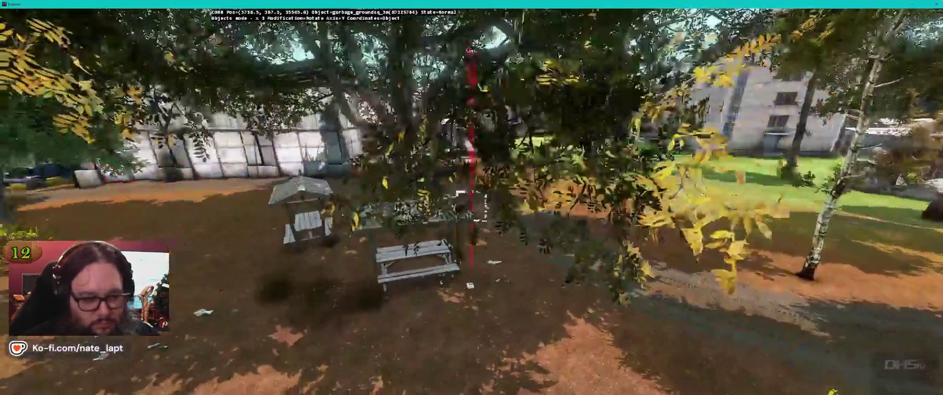
key(a)
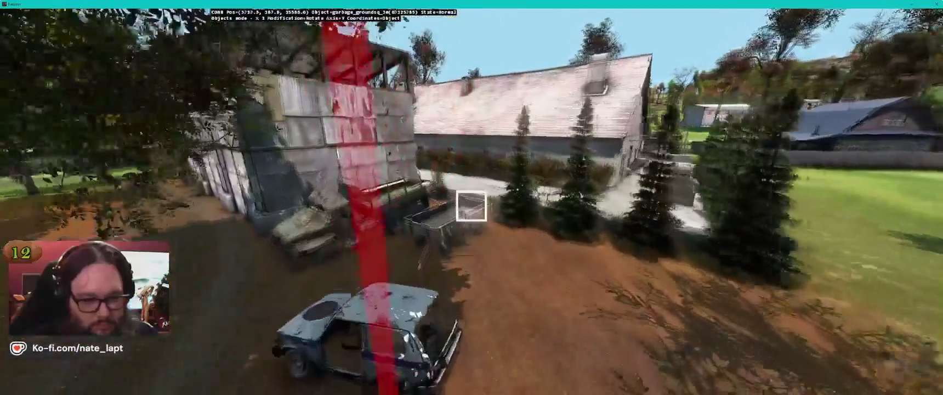
key(a)
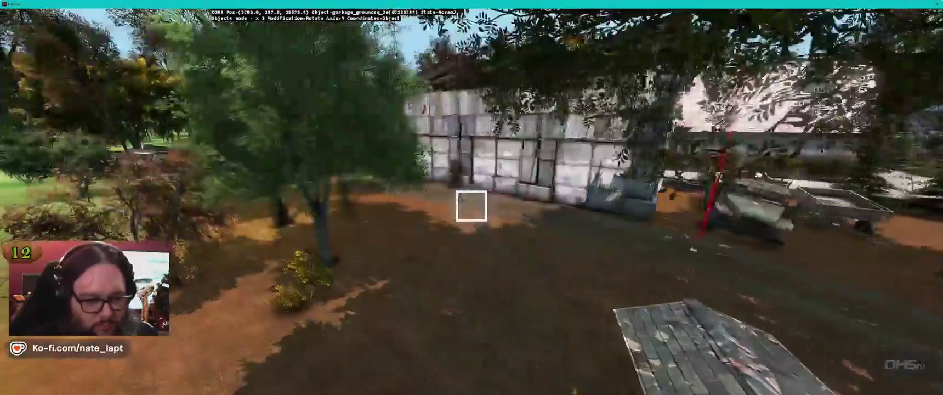
key(alt+Tab)
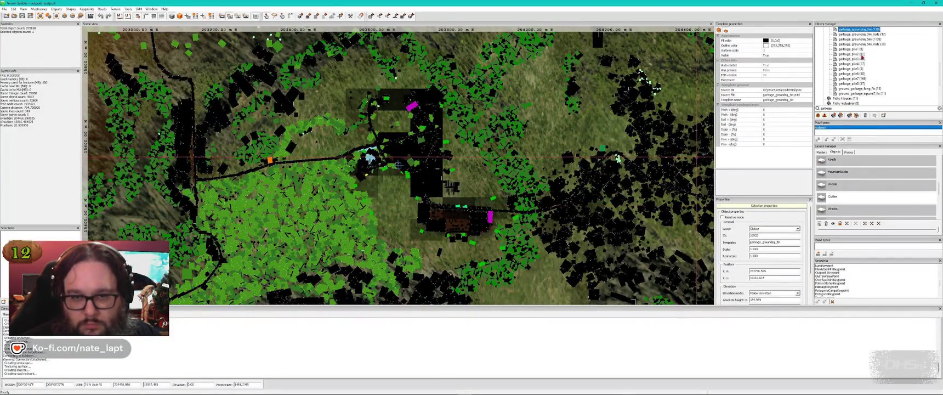
- Orbit around the garbage pile in Buldozer, comparing it against the Terrain Builder map
key(alt+Tab)
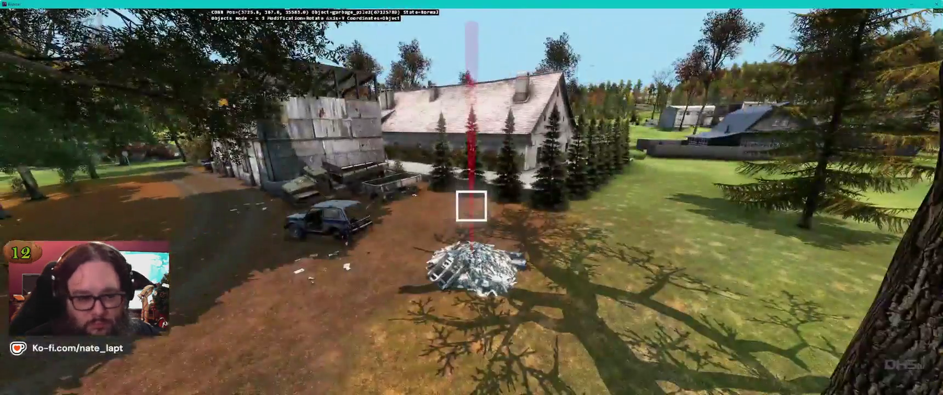
drag(471, 206, 471, 205)
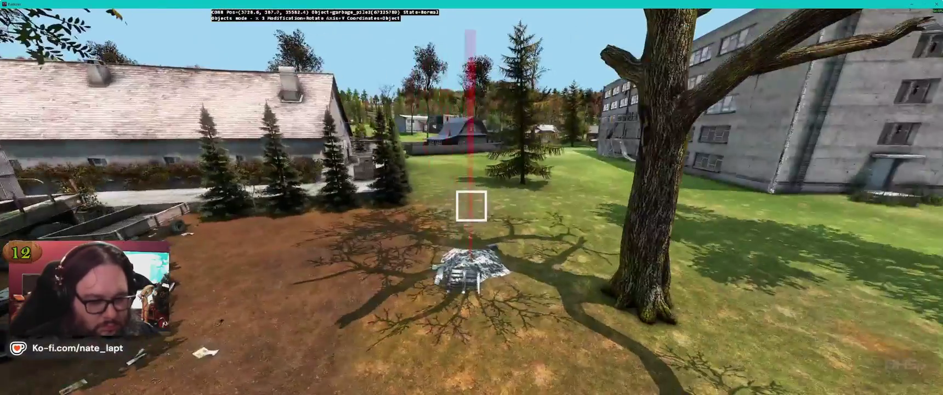
key(alt+Tab)
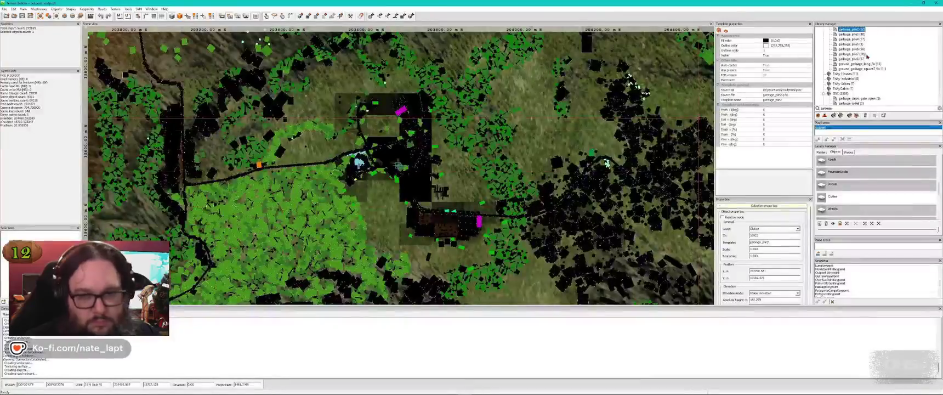
key(alt+Tab)
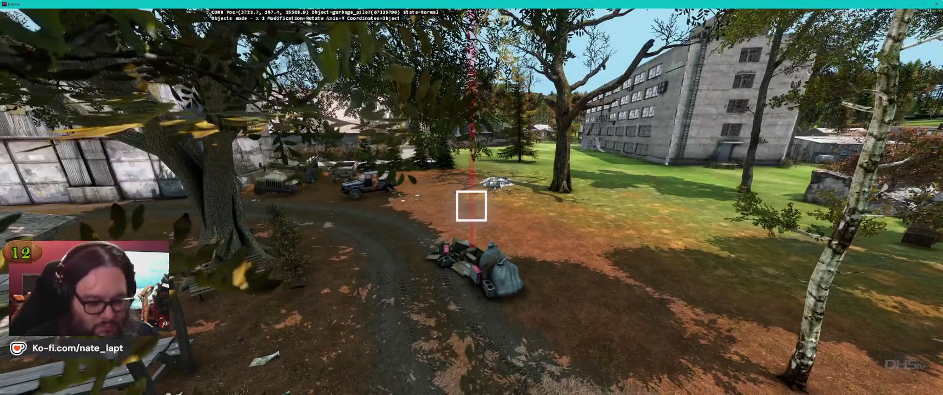
key(alt+Tab)
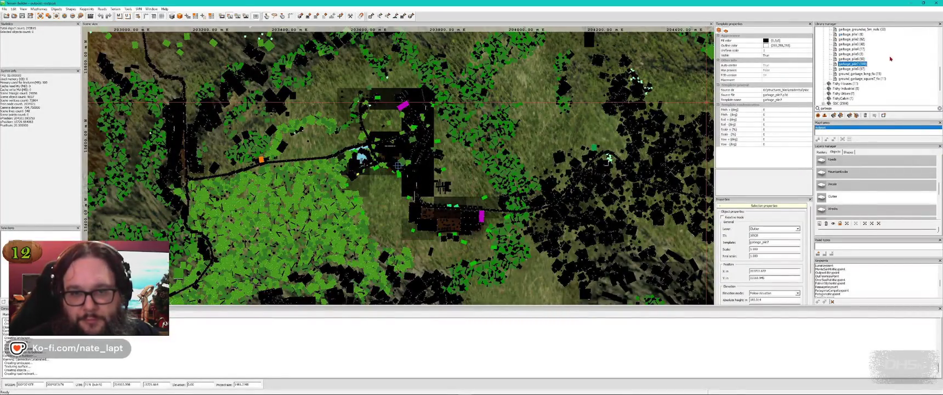
key(alt+Tab)
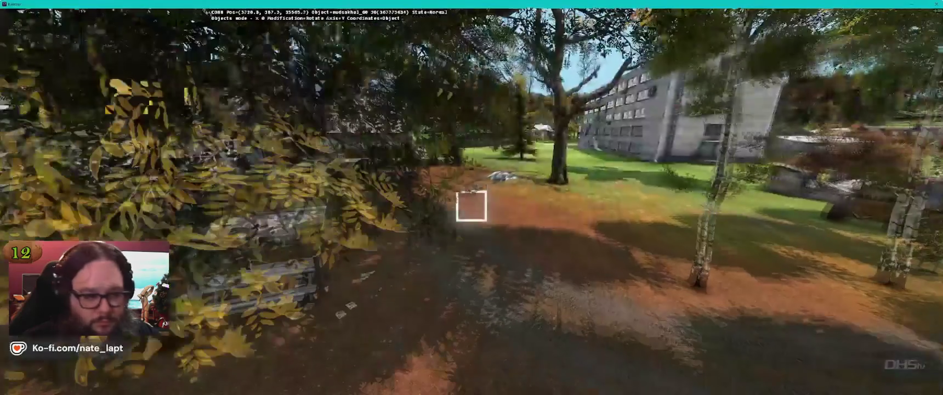
- Fly from the picnic tables to the corrugated wall and into the birch trees
key(w)
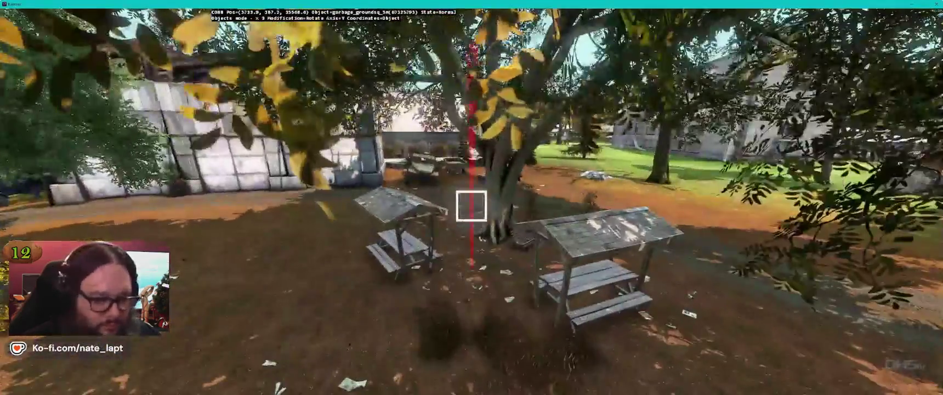
key(s)
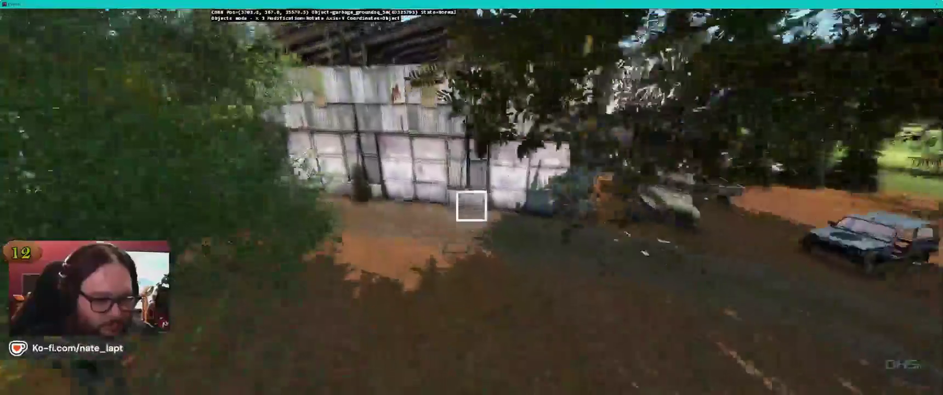
key(w)
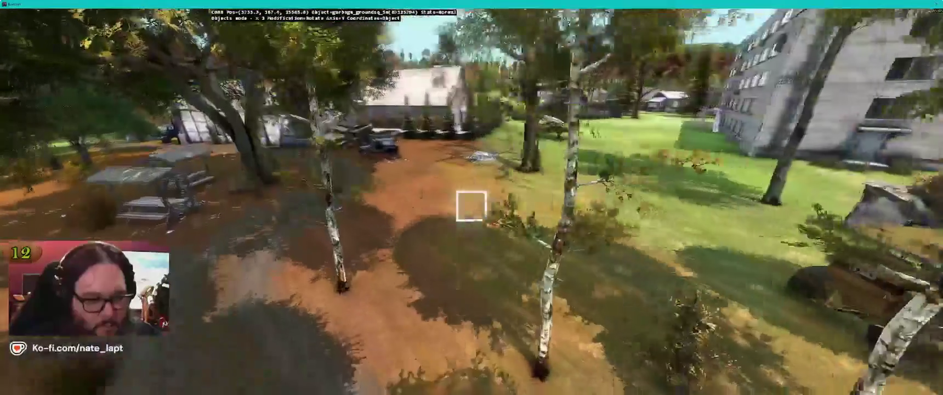
key(alt+Tab)
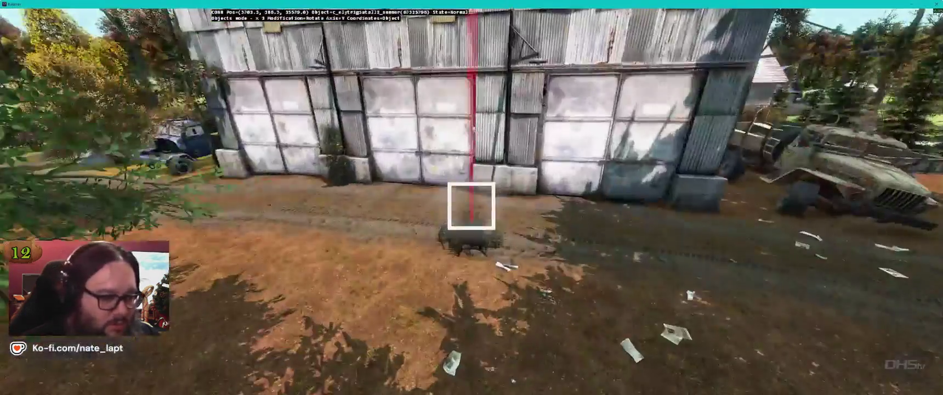
- Fly from the hangar through the birch grove, ending facing the building and picnic tables
key(s)
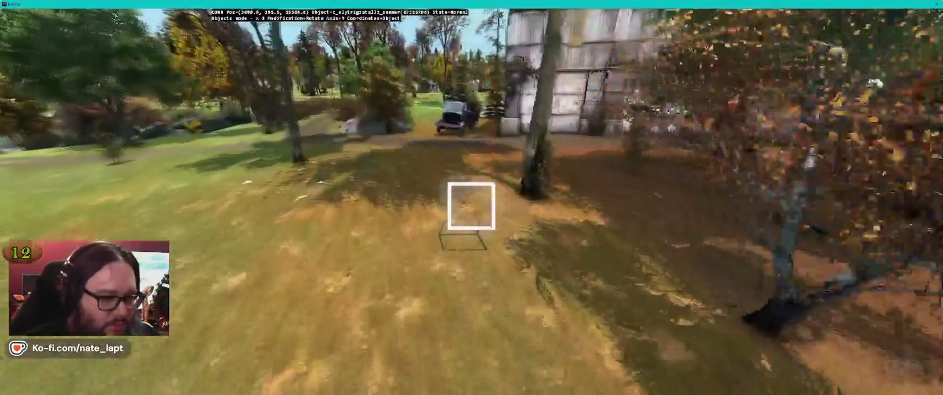
key(w)
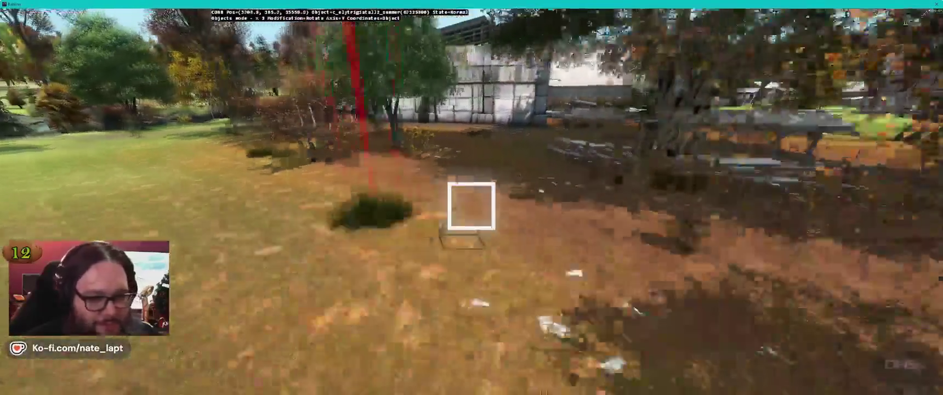
key(w)
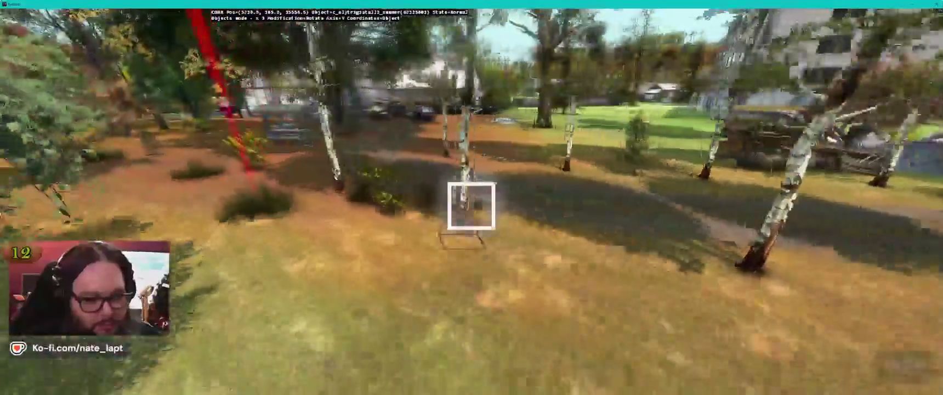
key(w)
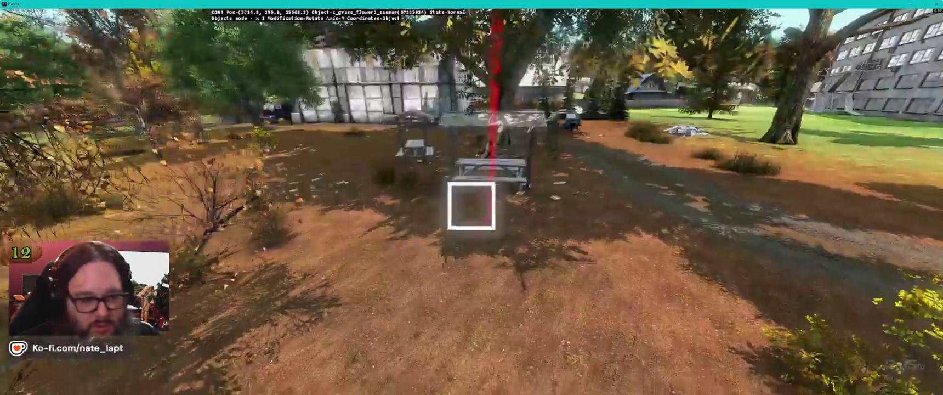
key(w)
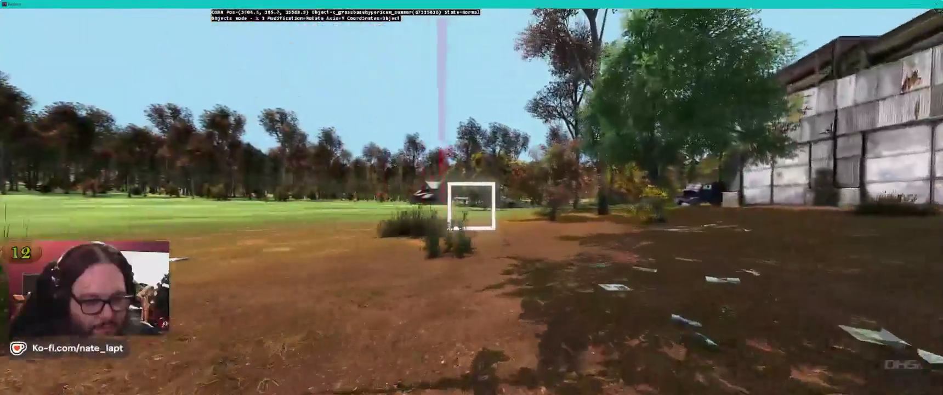
key(w)
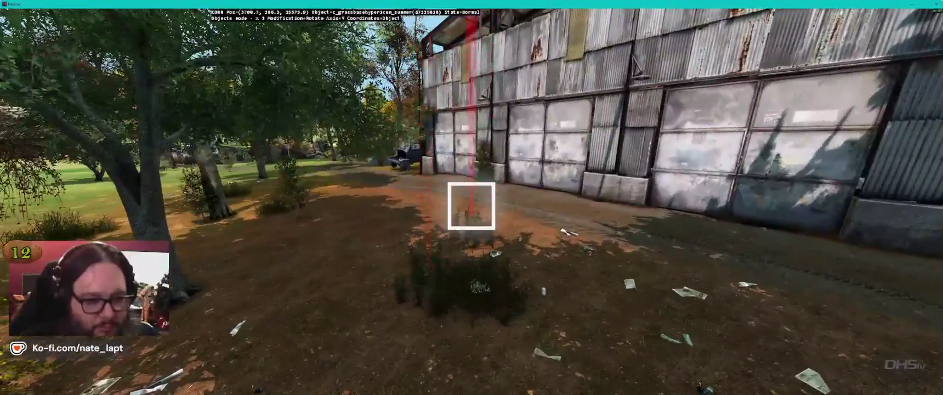
key(w)
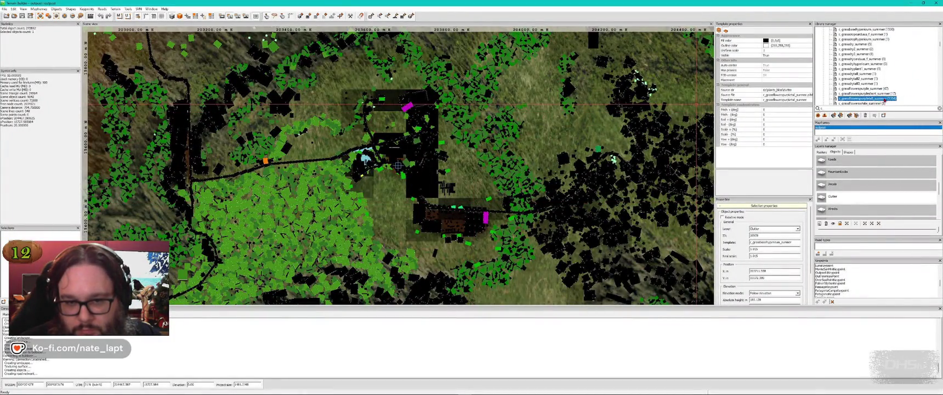
- Preview two clutter objects selected on the map in Buldozer
key(alt+Tab)
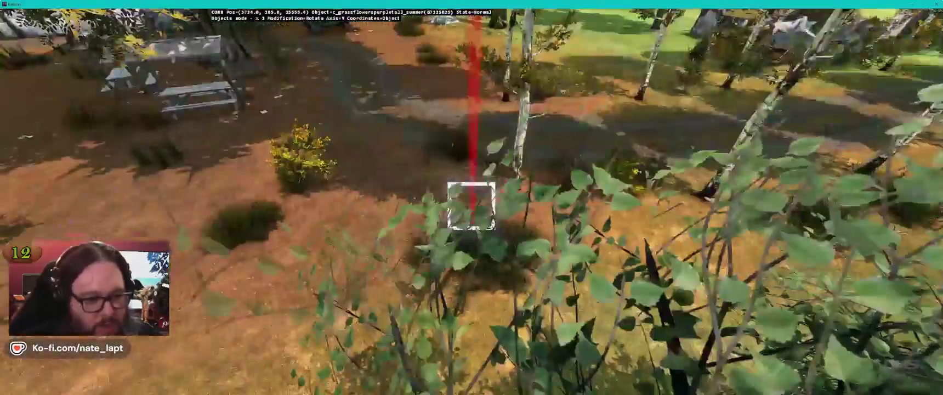
key(alt+Tab)
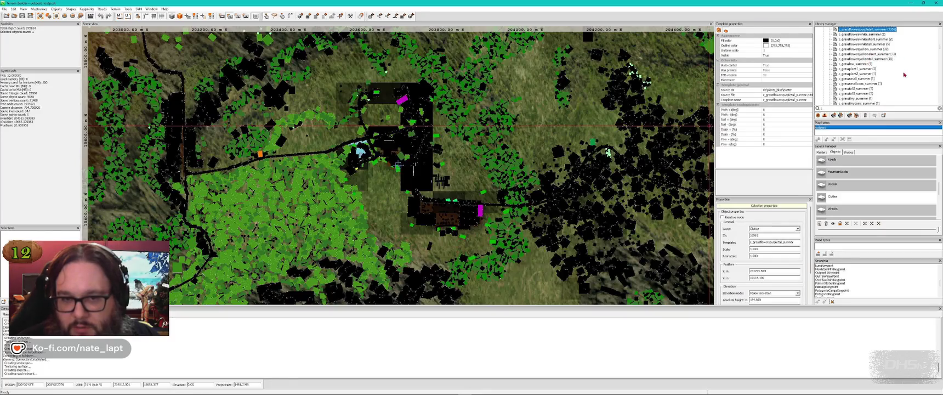
scroll(892, 52, down, 1)
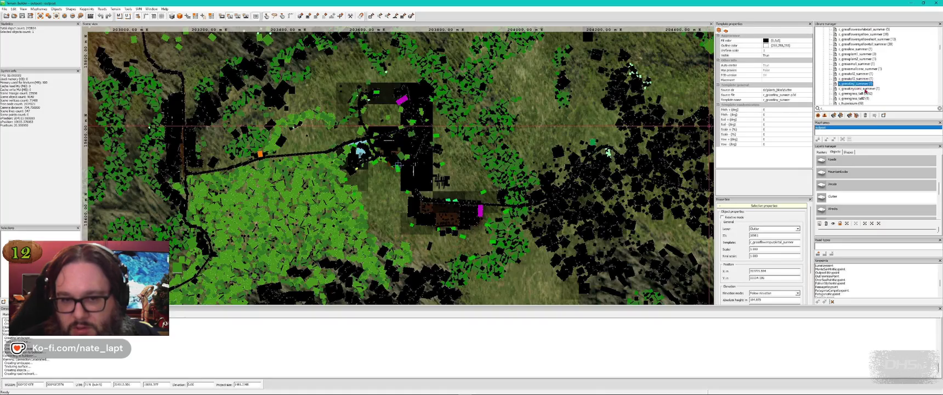
key(alt+Tab)
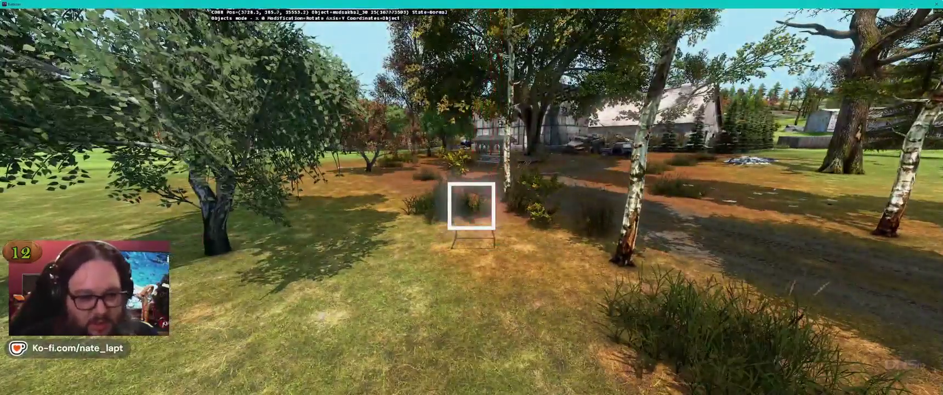
key(alt+Tab)
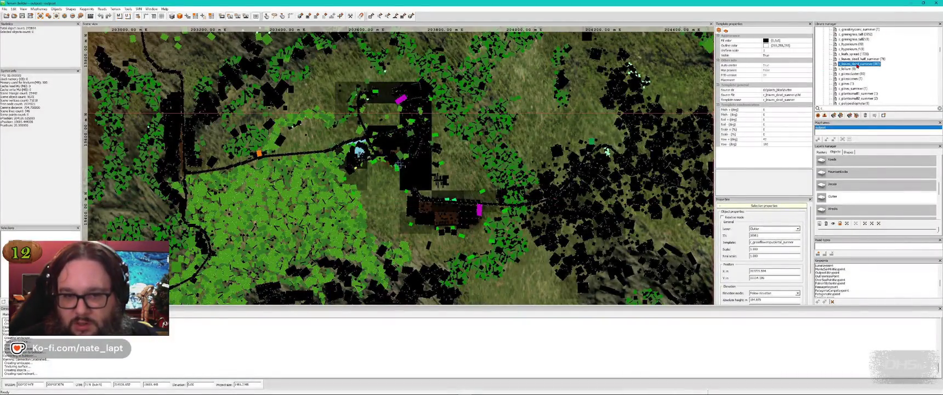
- Inspect the leaves object around the shelters, then jump to the undergrowth object
key(alt+Tab)
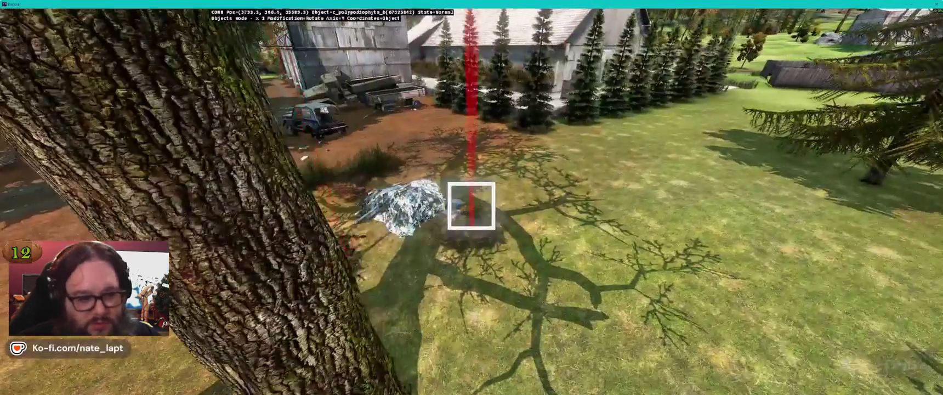
key(s)
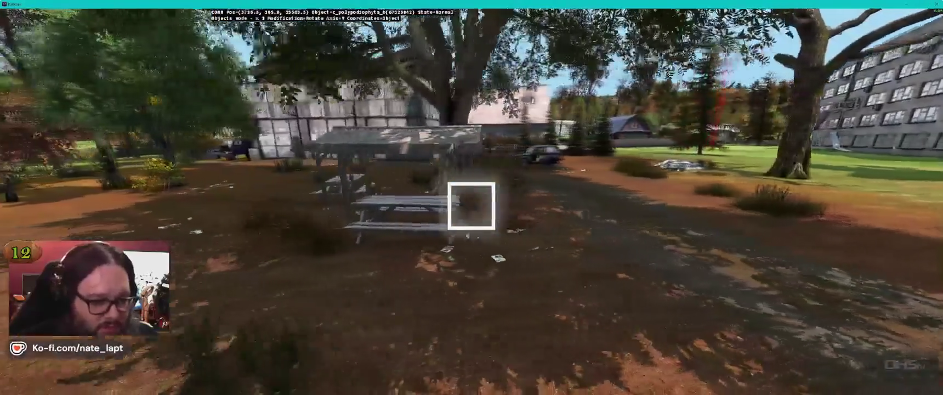
key(w)
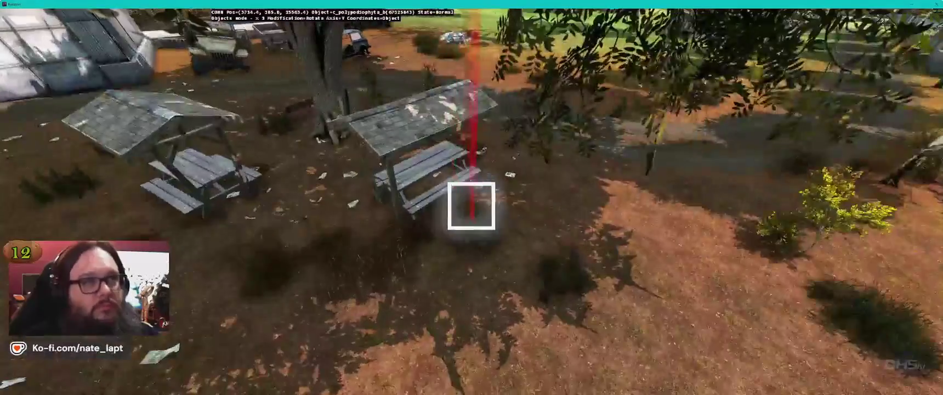
key(s)
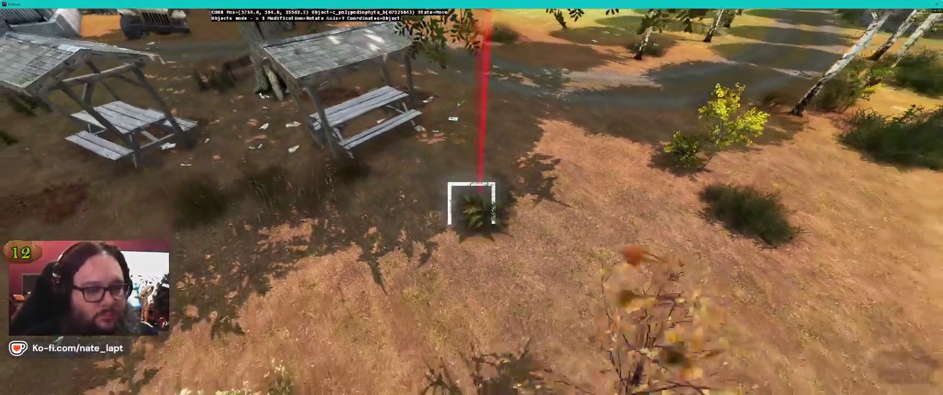
scroll(471, 200, up, 3)
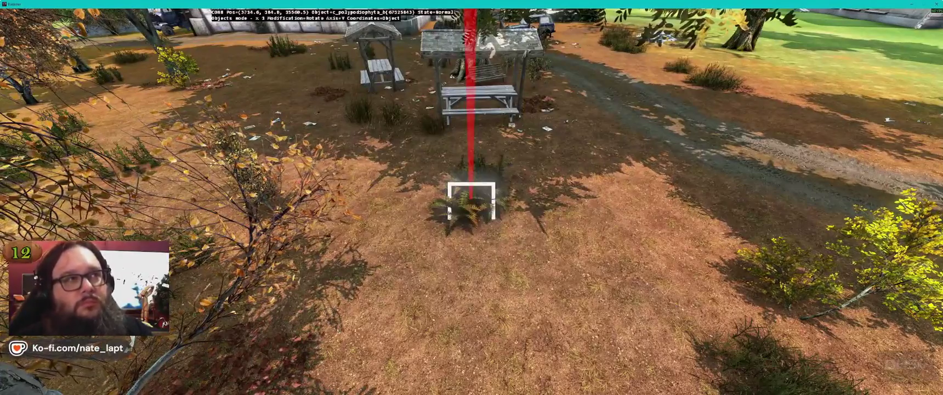
key(alt+Tab)
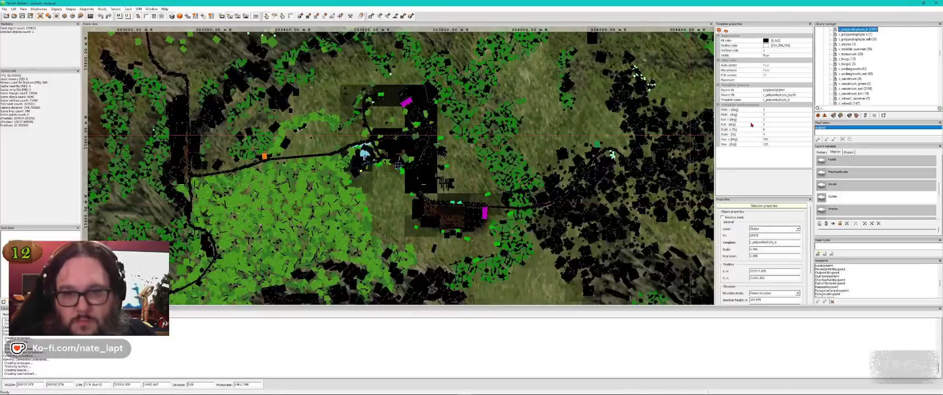
key(alt+Tab)
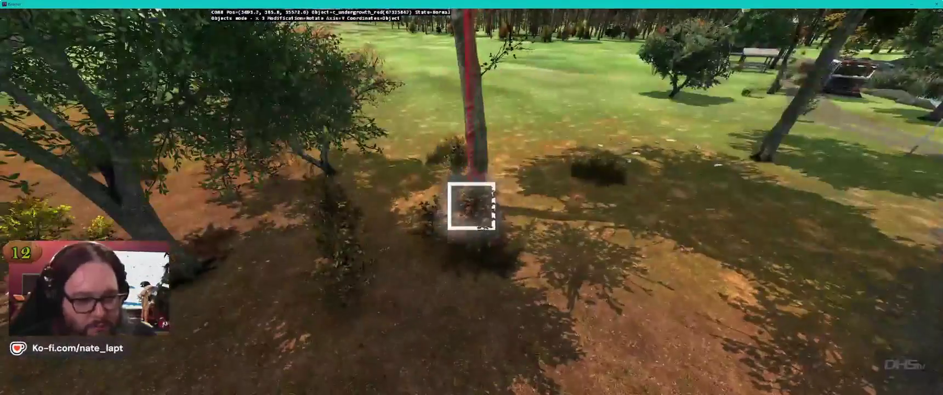
- Preview the fallen-tree object in Buldozer, then scroll up the Library manager tree
key(alt+Tab)
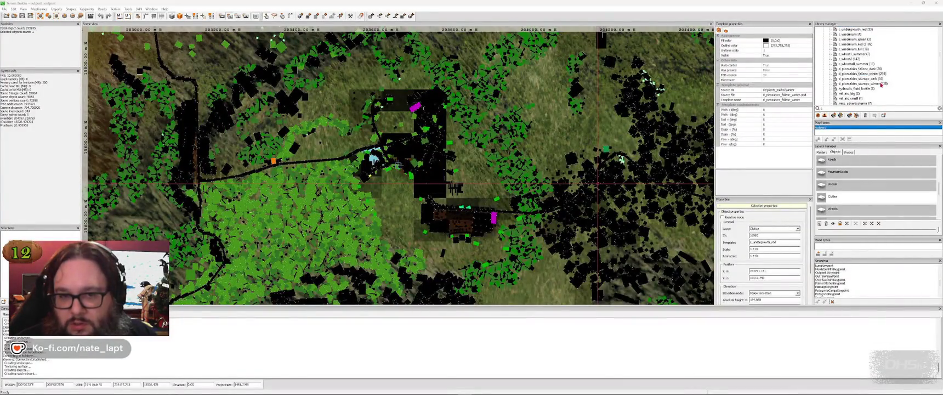
key(alt+Tab)
key(Insert)
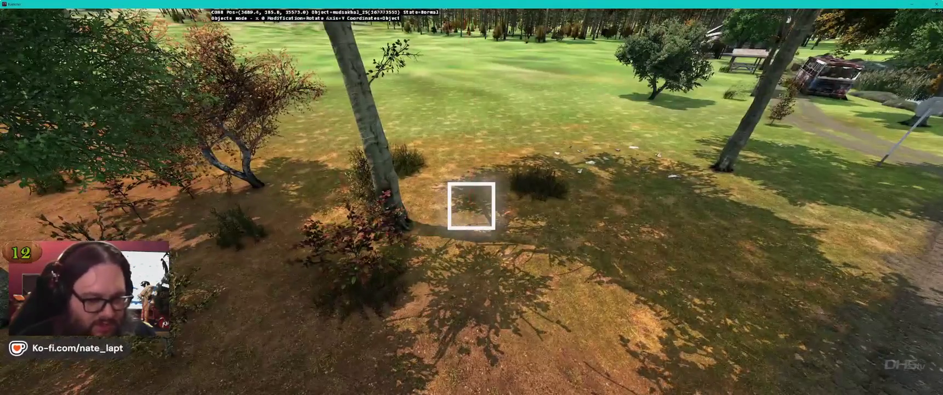
key(alt+Tab)
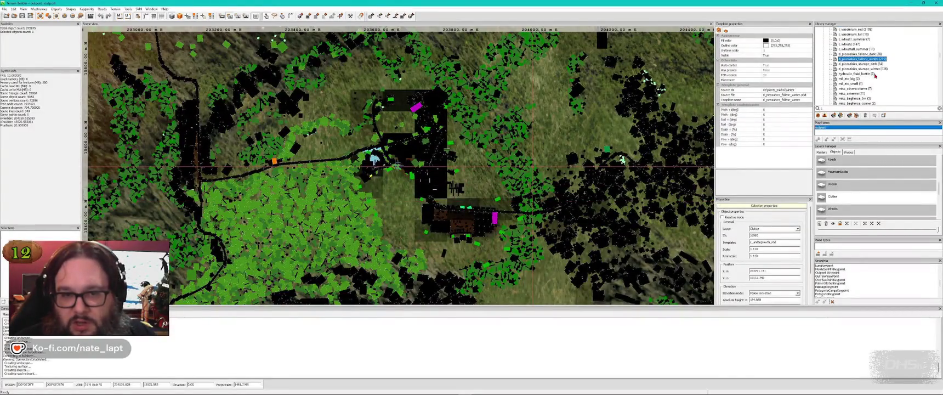
scroll(885, 79, up, 1)
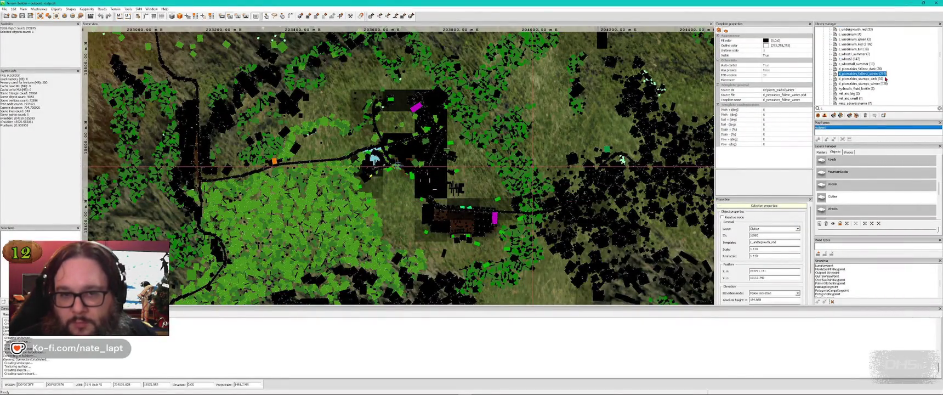
scroll(884, 79, up, 1)
- Look down on the picnic tables' clutter in Buldozer, then scroll the library tree further
key(alt+Tab)
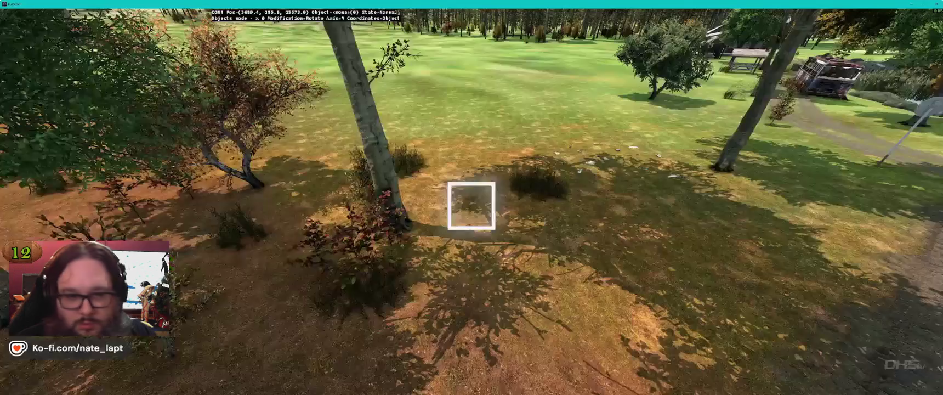
key(s)
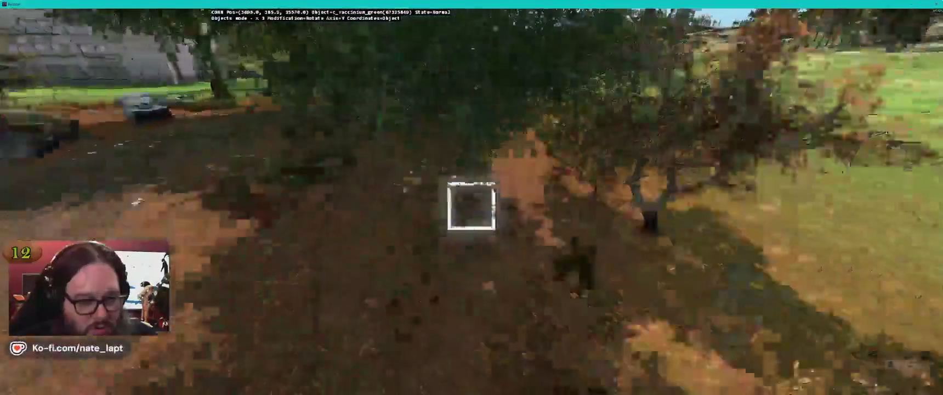
key(w)
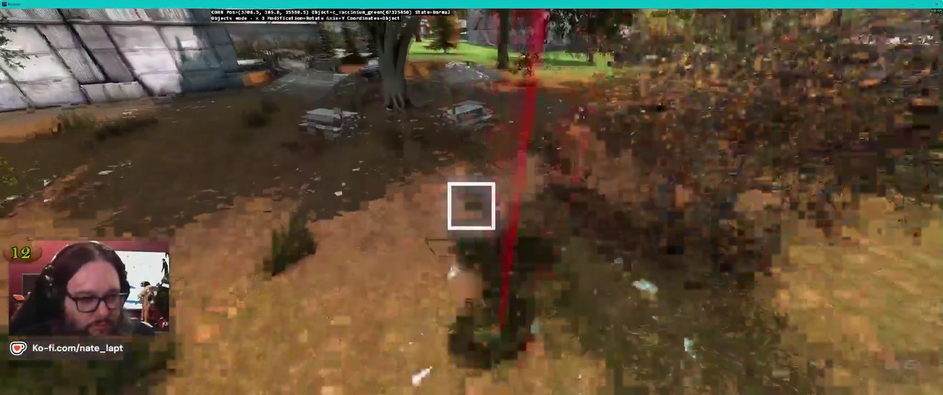
key(s)
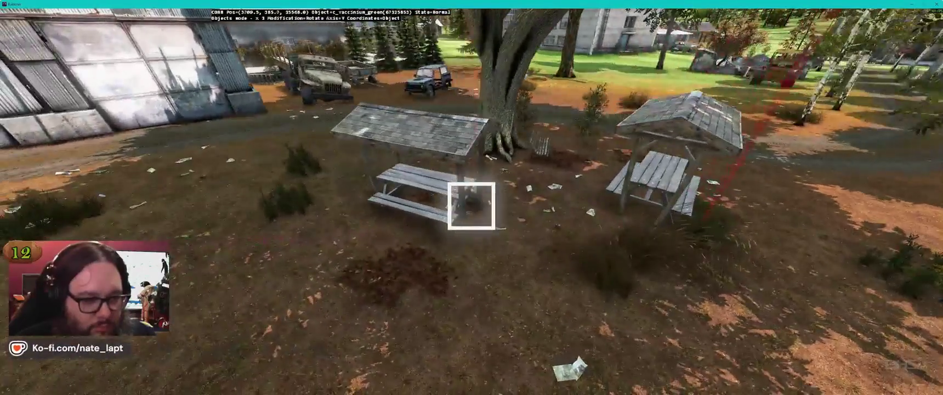
key(alt+Tab)
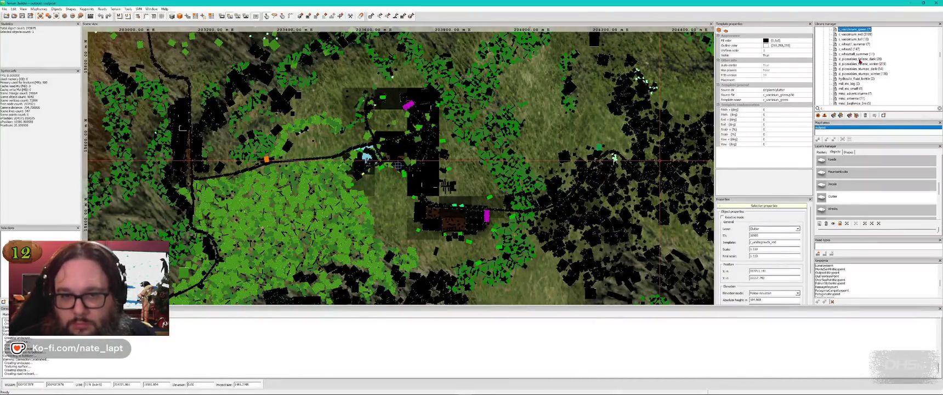
scroll(860, 61, up, 4)
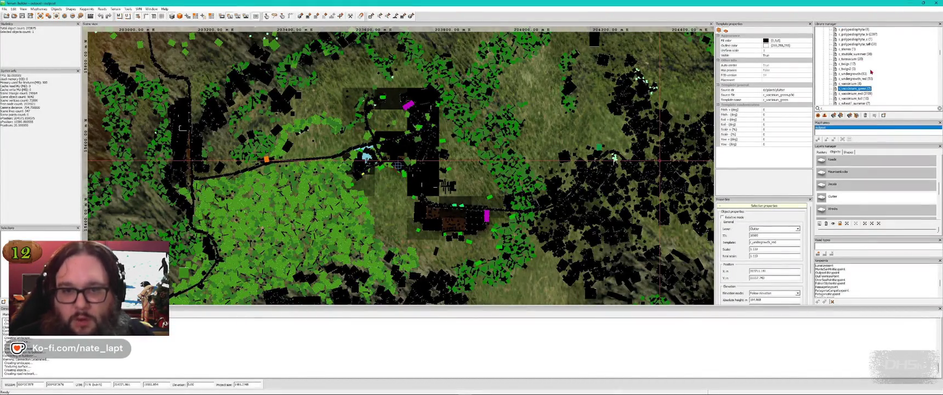
- Pull back from the picnic tables for a wider view, then scroll the library again
key(alt+Tab)
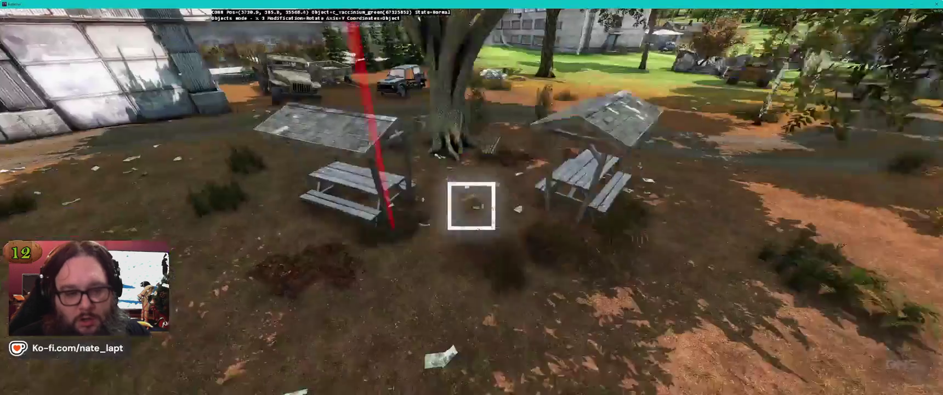
key(s)
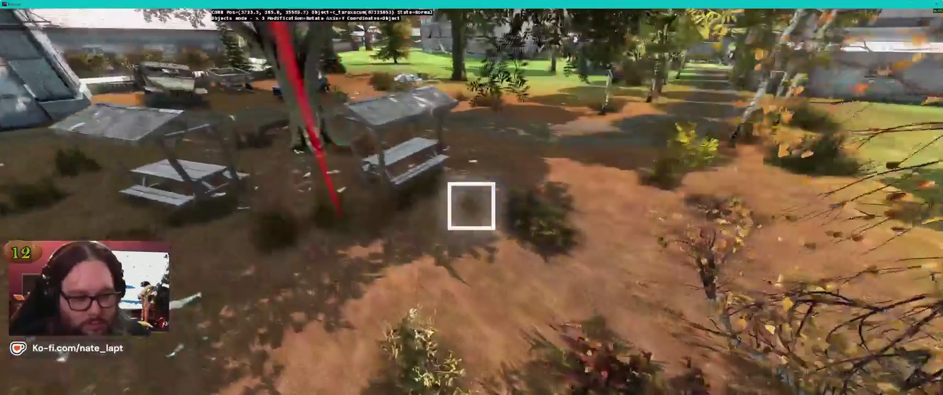
key(alt+Tab)
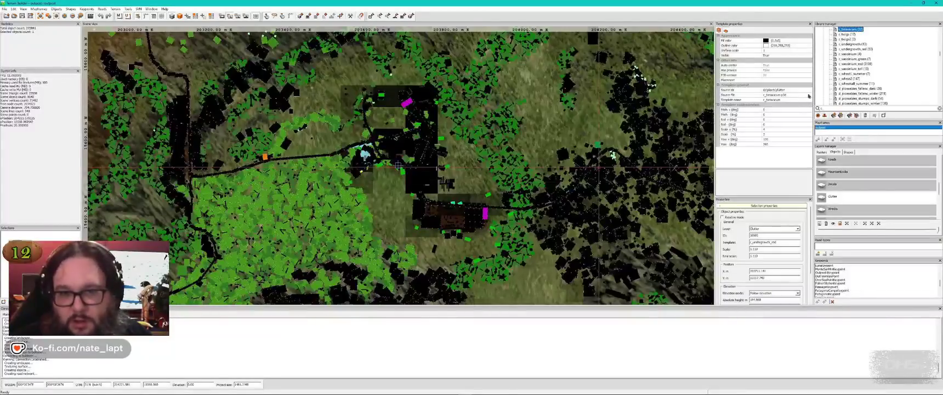
scroll(881, 63, up, 5)
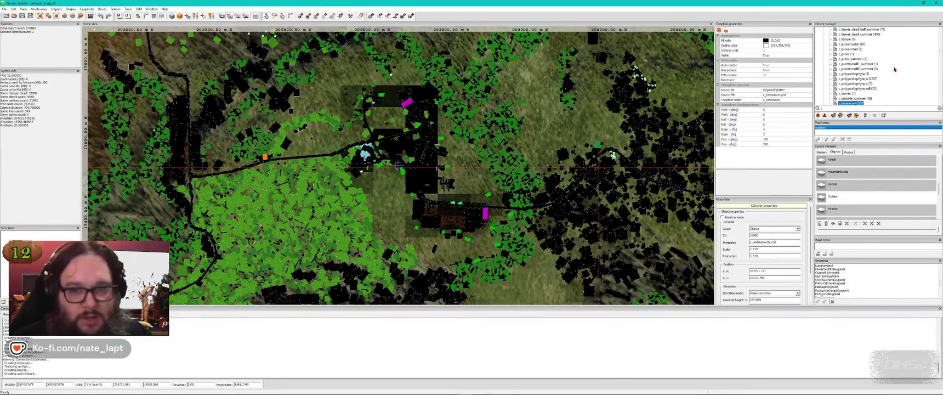
- Select the c_polypodiophyta_tall fern template and inspect it in Buldozer
click(858, 88)
key(alt+Tab)
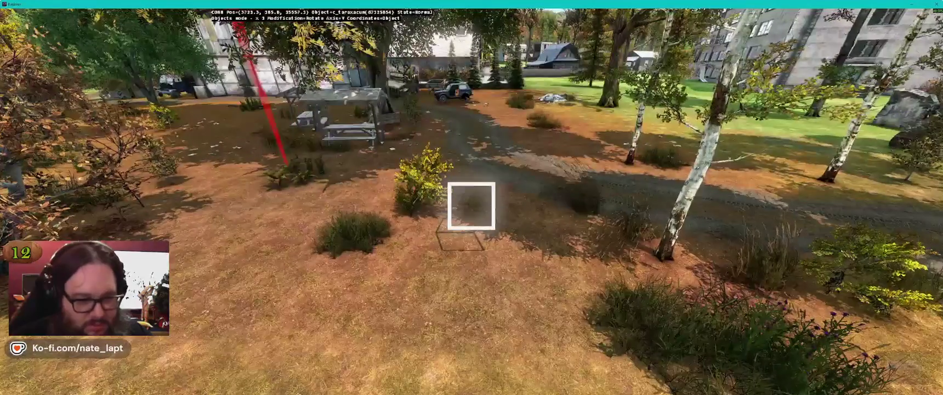
key(alt+Tab)
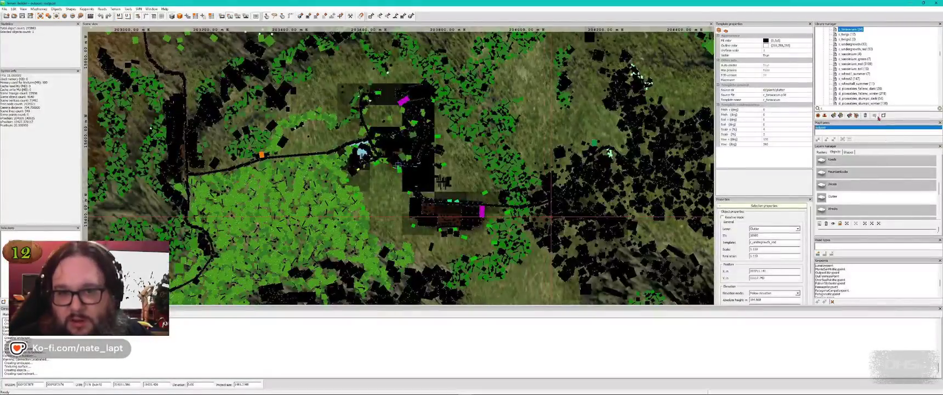
click(858, 44)
key(alt+Tab)
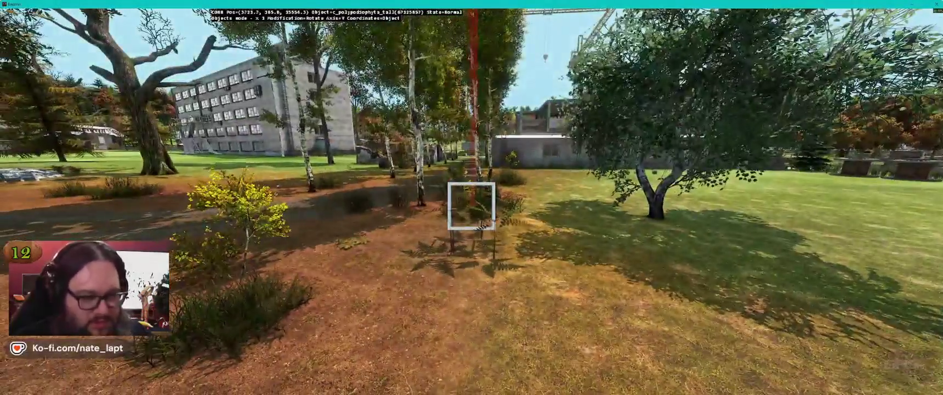
key(alt+Tab)
- Select the c_leaves_dead_summer template and view the park in Buldozer
scroll(858, 88, up, 1)
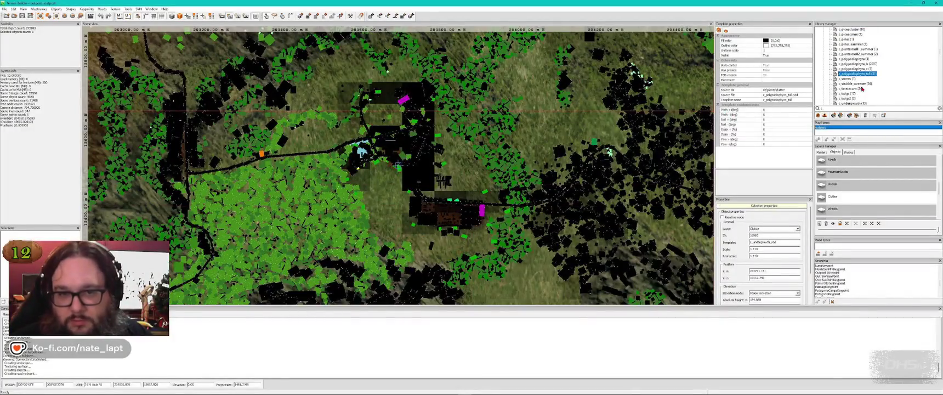
scroll(884, 76, up, 3)
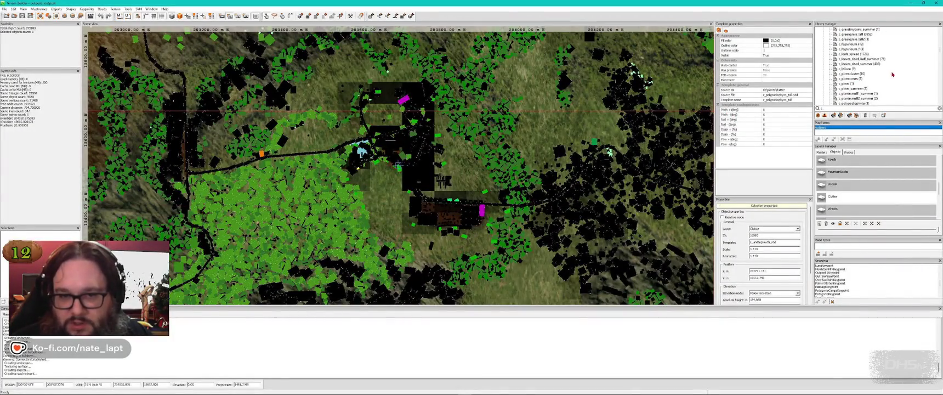
click(860, 65)
scroll(882, 70, up, 2)
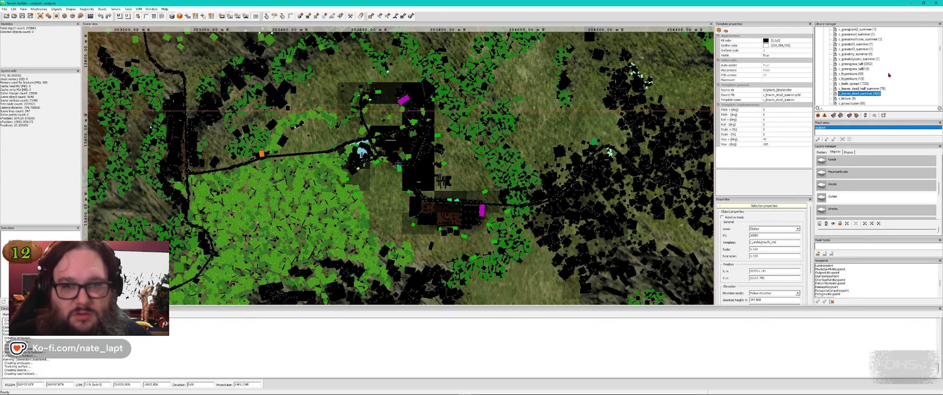
key(alt+Tab)
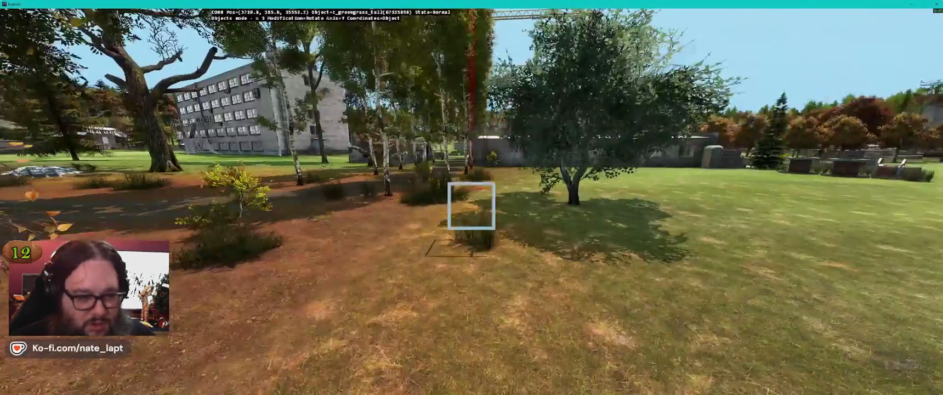
- Fly forward through the park and pull back for an overview
key(w)
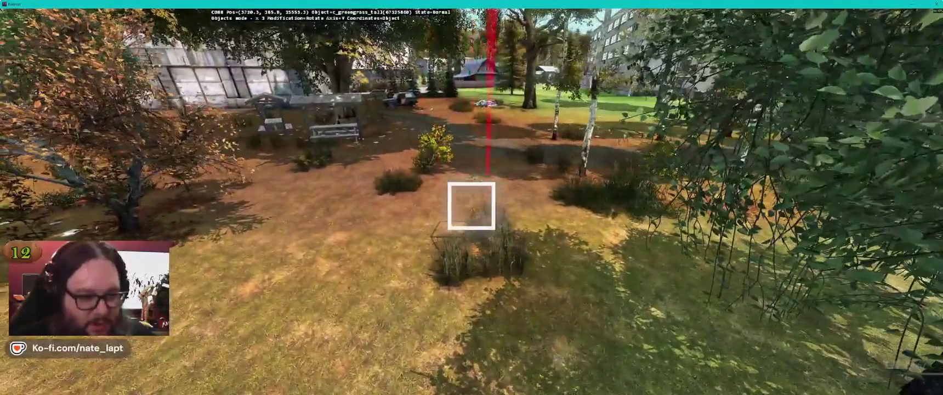
key(alt+Tab)
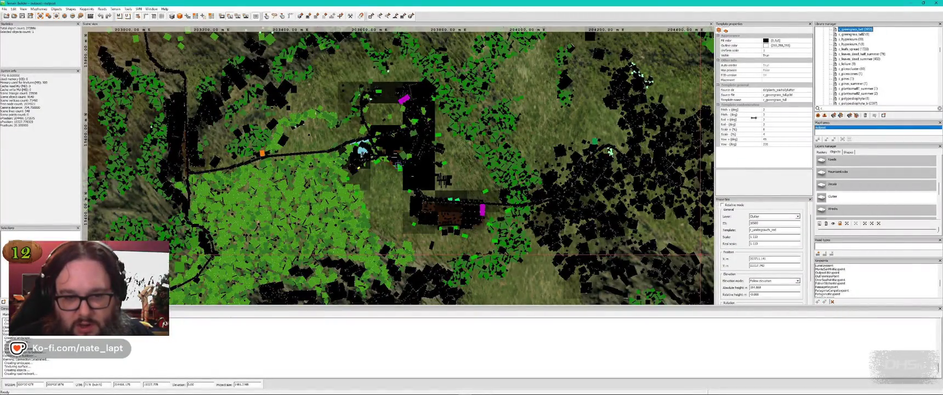
key(alt+Tab)
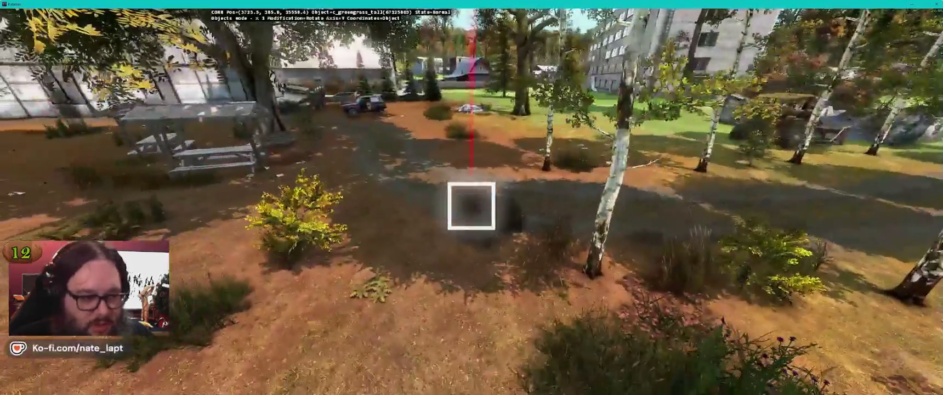
key(w)
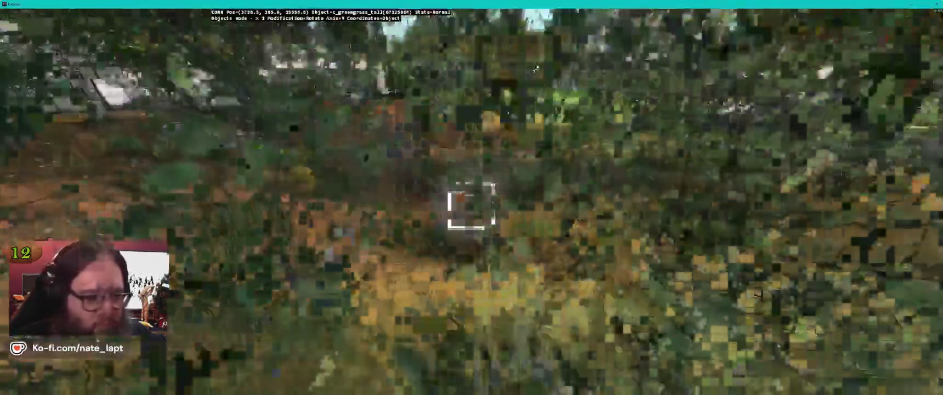
key(s)
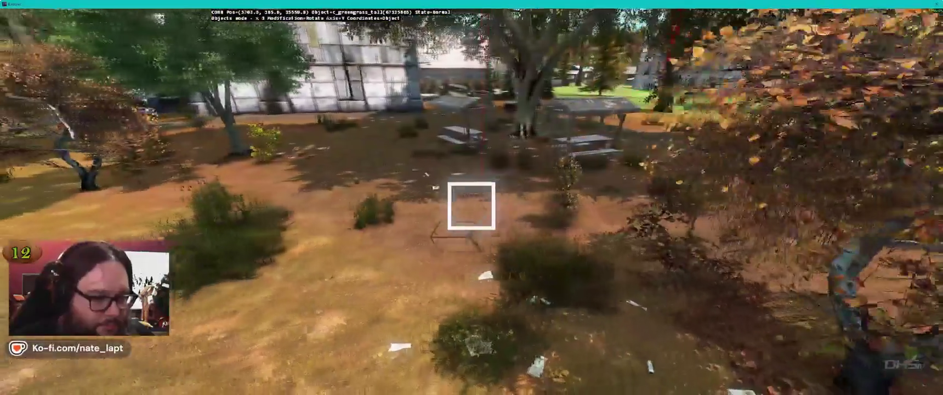
key(w)
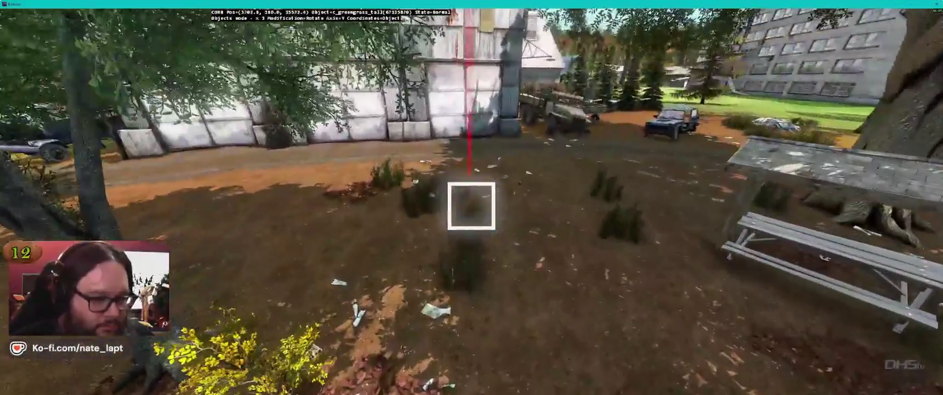
- Fly through the foliage to the hangar wall and the truck beside it
key(w)
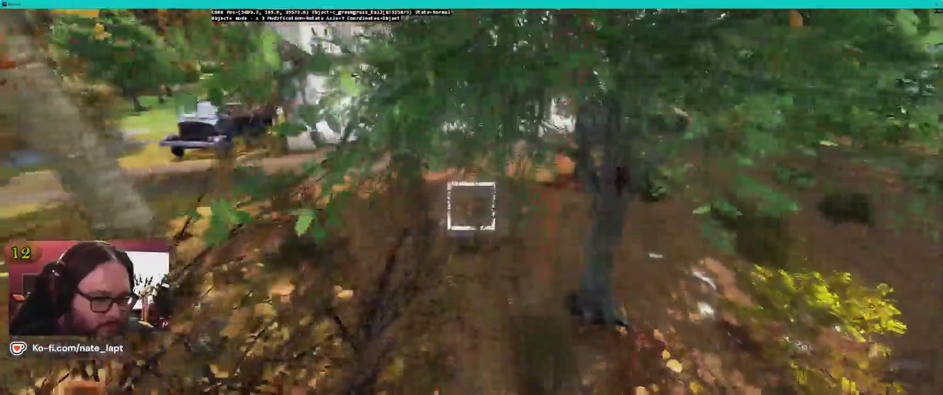
key(w)
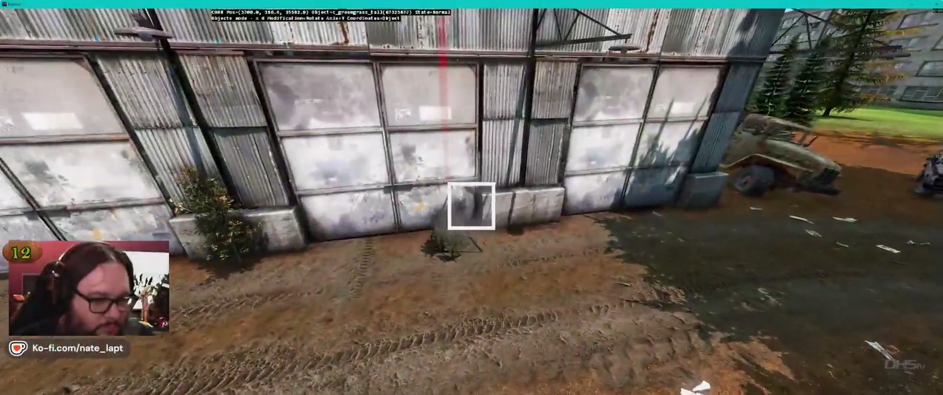
key(w)
key(w)
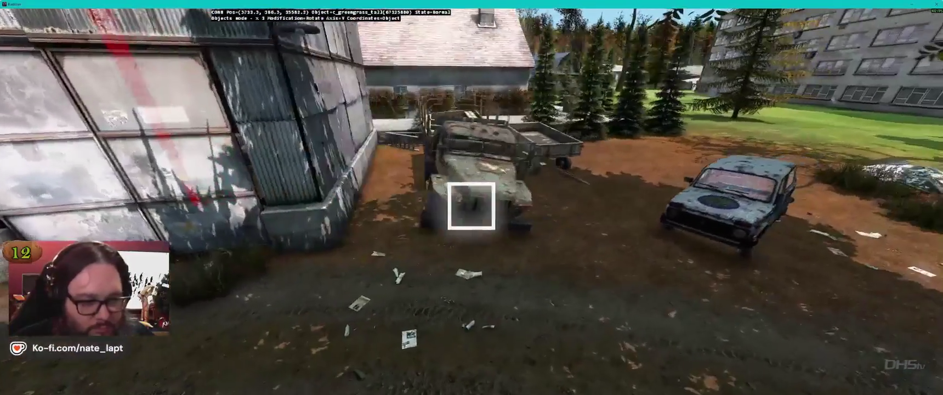
key(w)
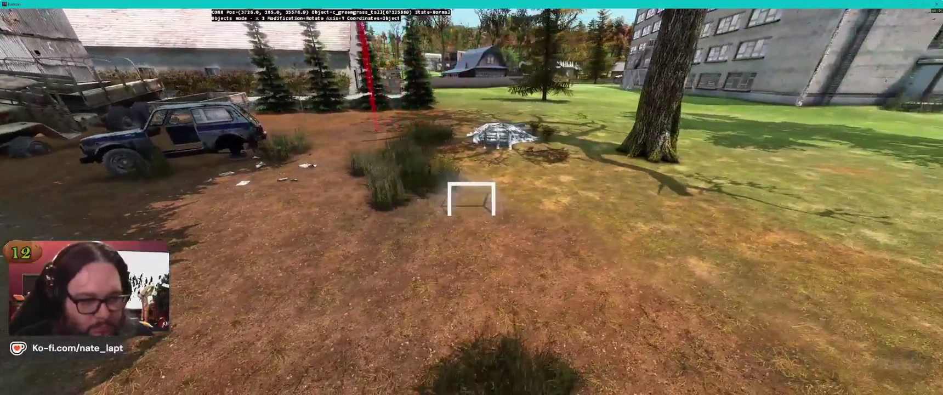
key(w)
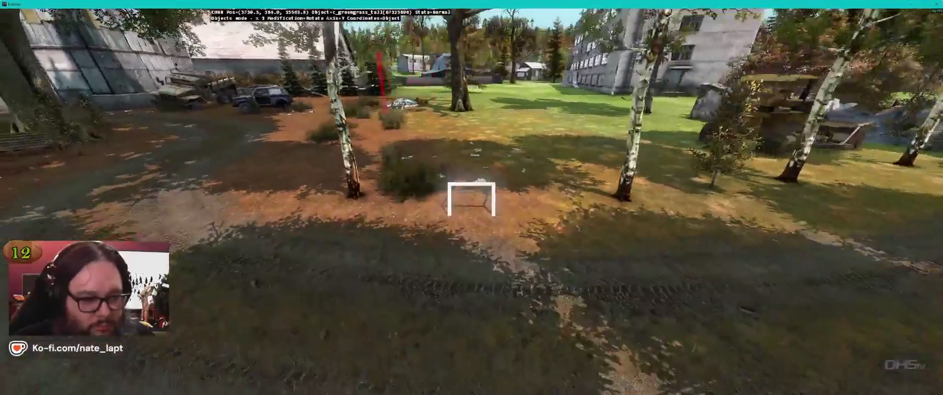
key(d)
- Turn past the picnic shelters and fly along the dirt road past the trees
key(w)
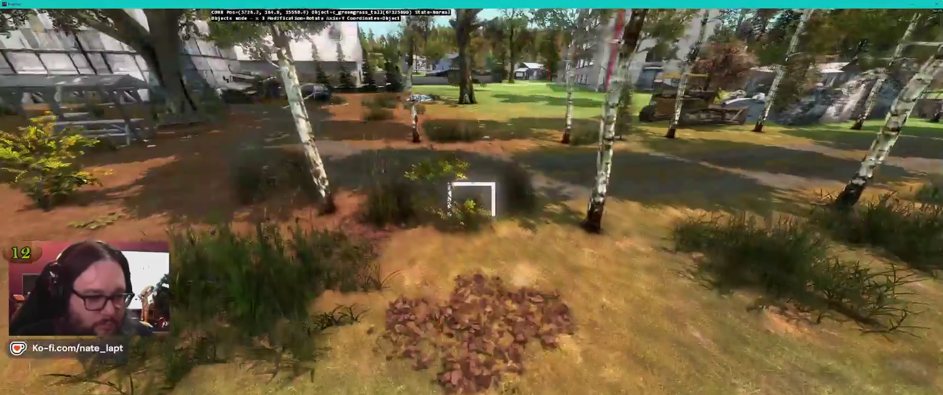
key(w)
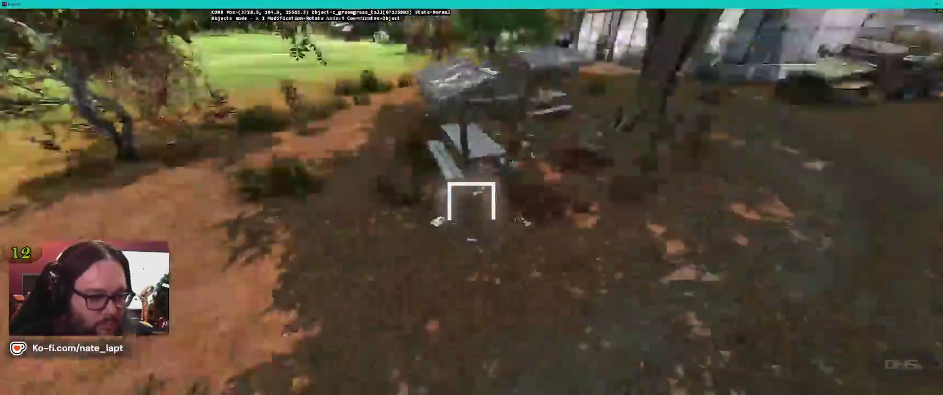
key(w)
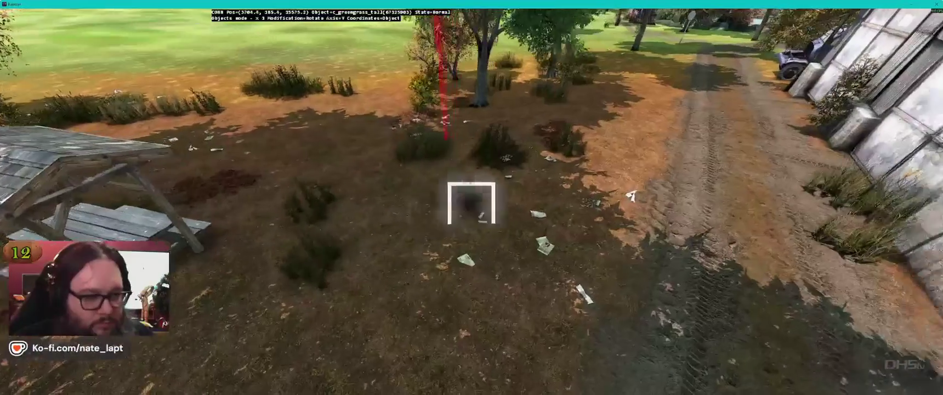
key(w)
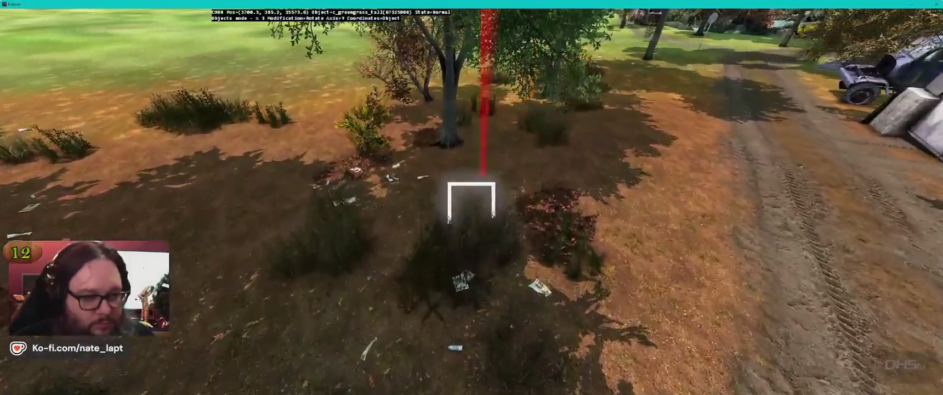
key(w)
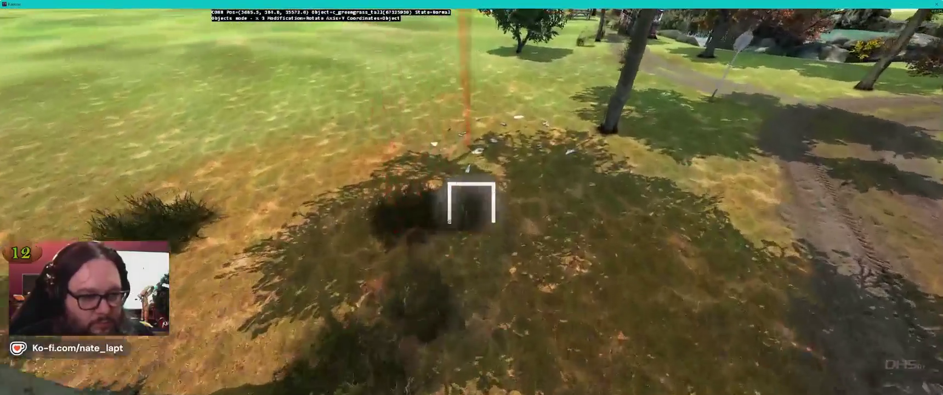
key(s)
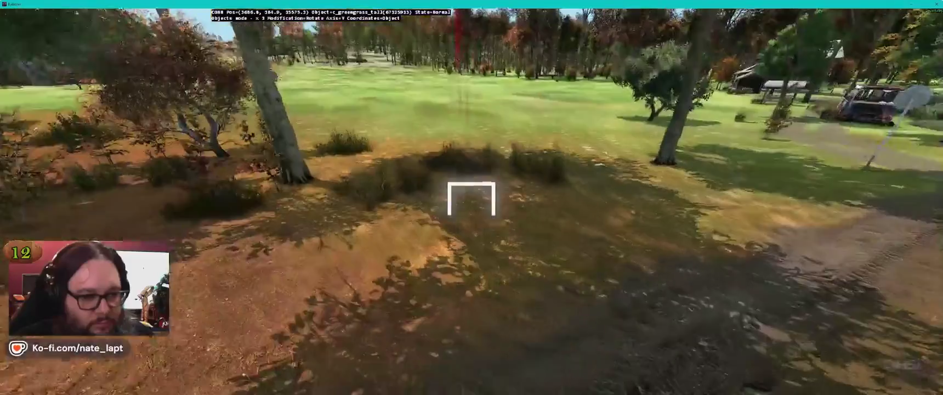
key(s)
- Fly toward the burnt-out bus, then around the picnic shelters to the rocks
key(a)
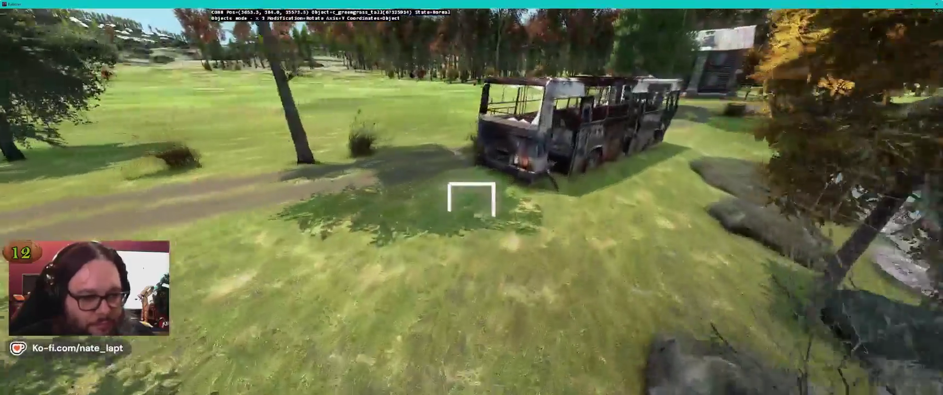
key(w)
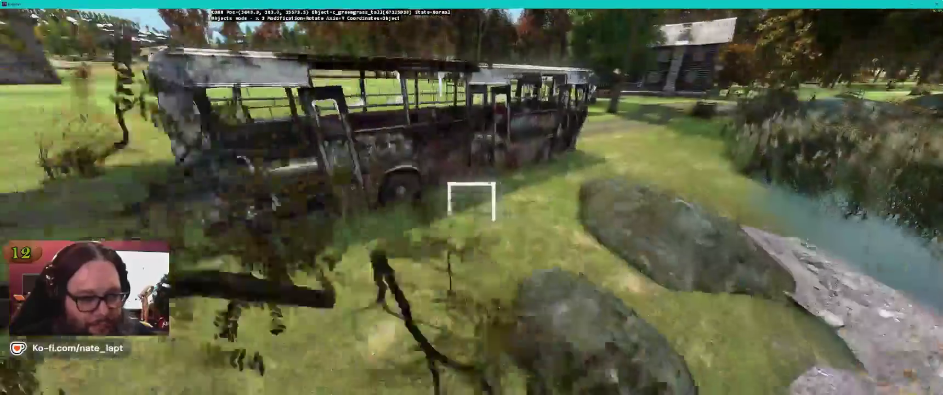
key(w)
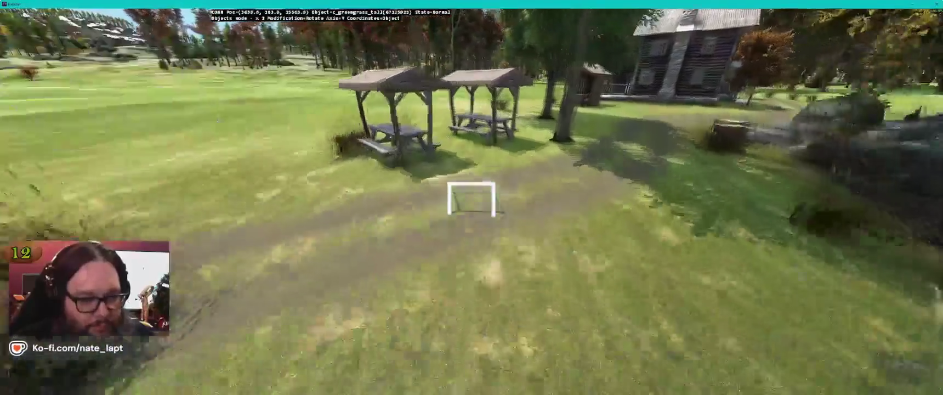
key(d)
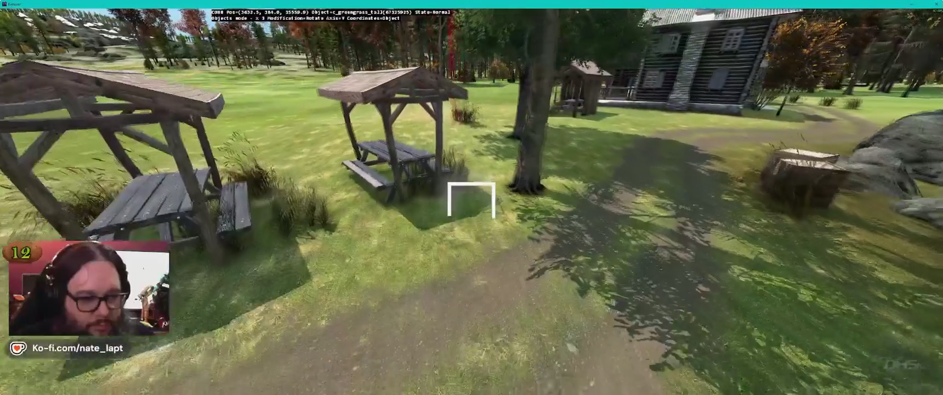
key(a)
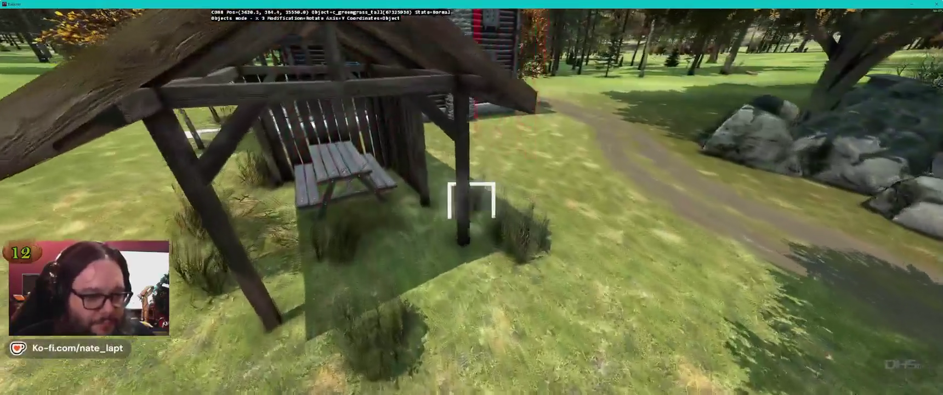
key(w)
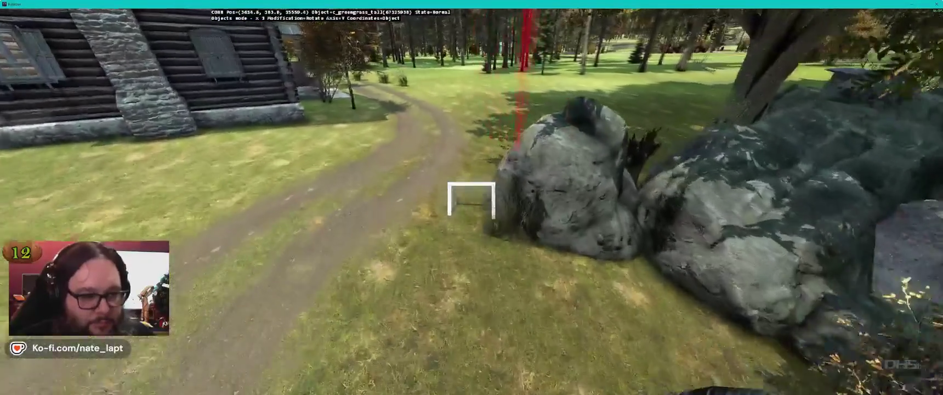
- Circle the log house and back away to frame the whole rusty bus
key(s)
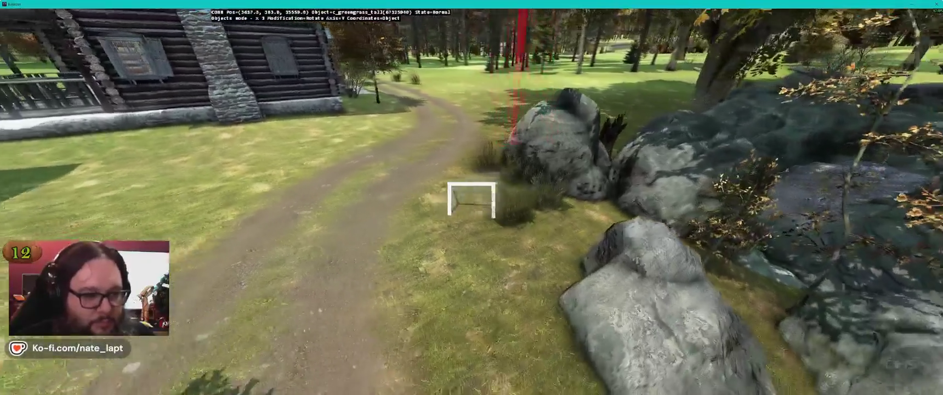
key(w)
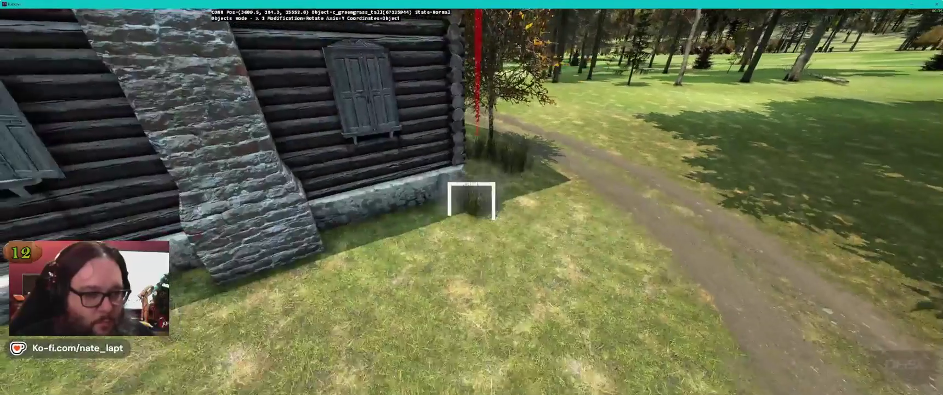
key(d)
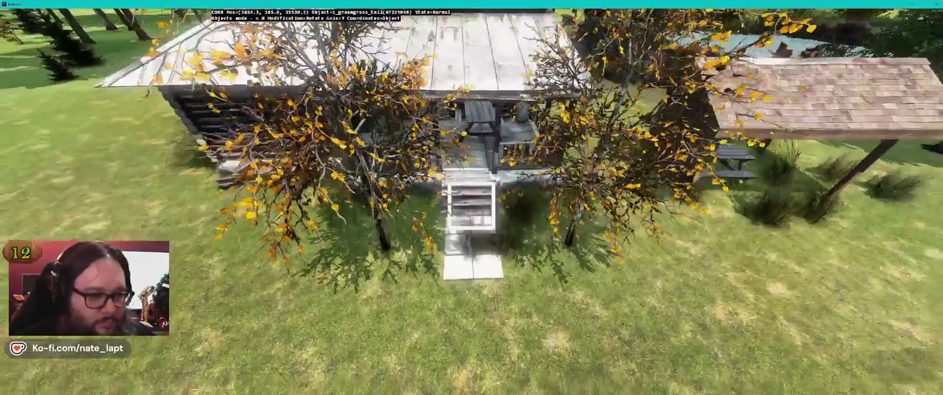
key(d)
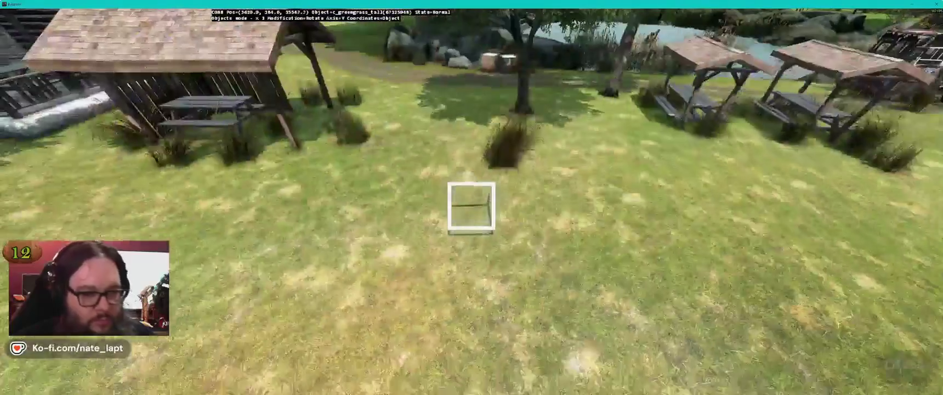
key(s)
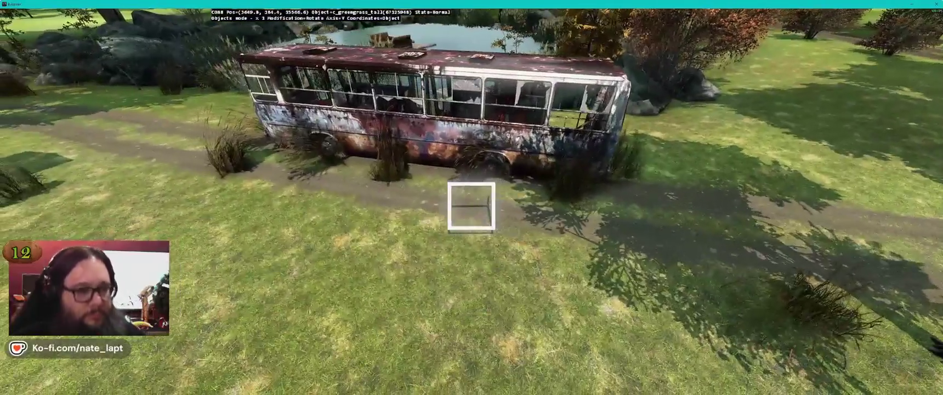
key(d)
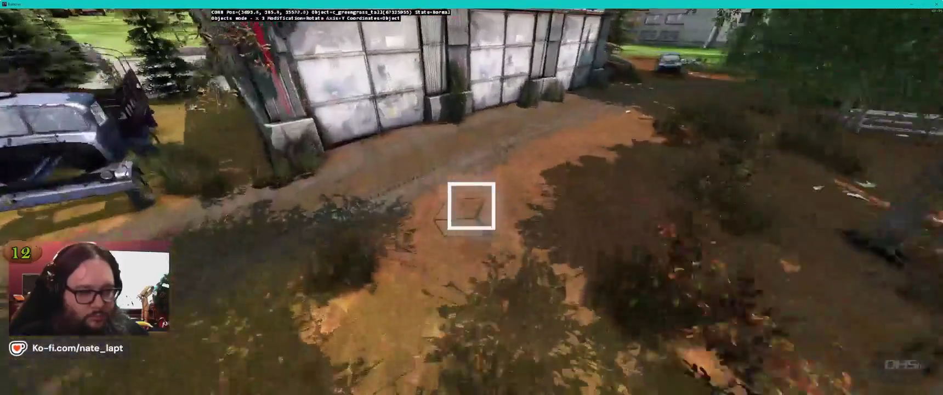
- Fly past the hangar, brick wall and wrecked car, then along the bus's side
mouse_move(471, 205)
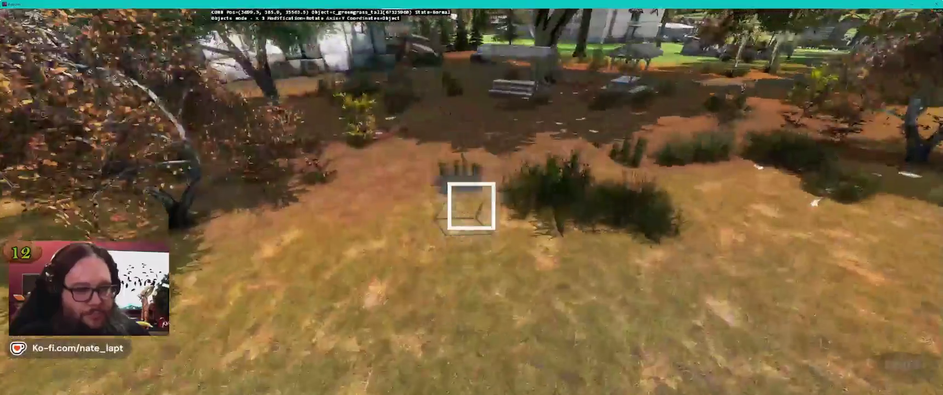
key(w)
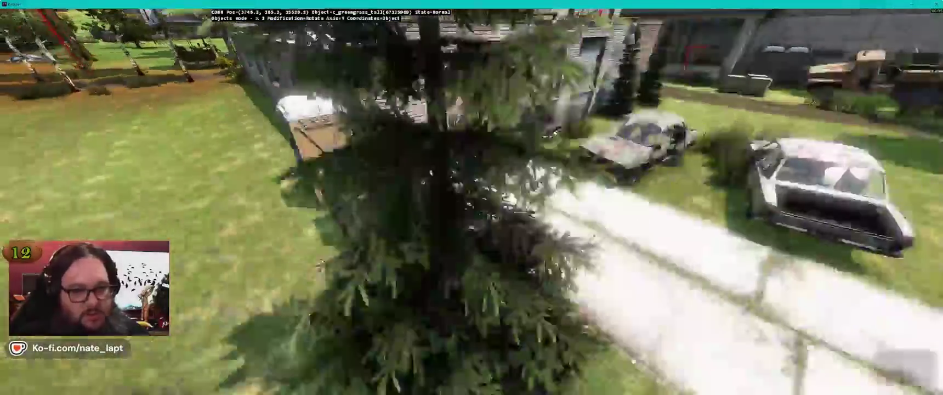
key(w)
key(w)
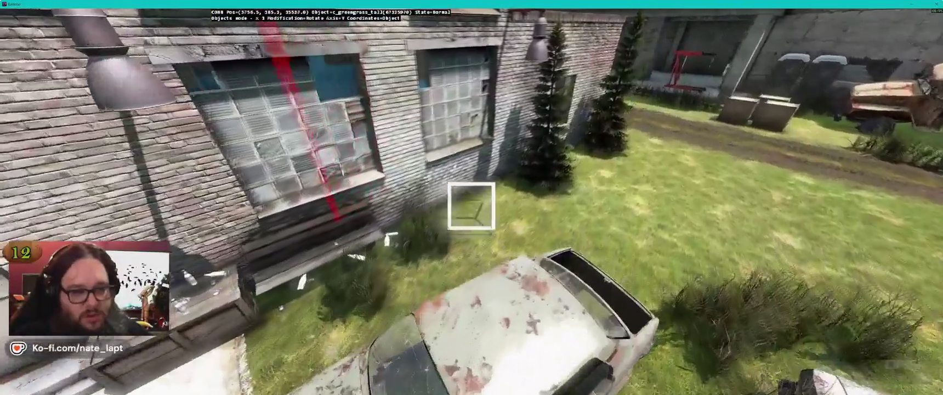
key(w)
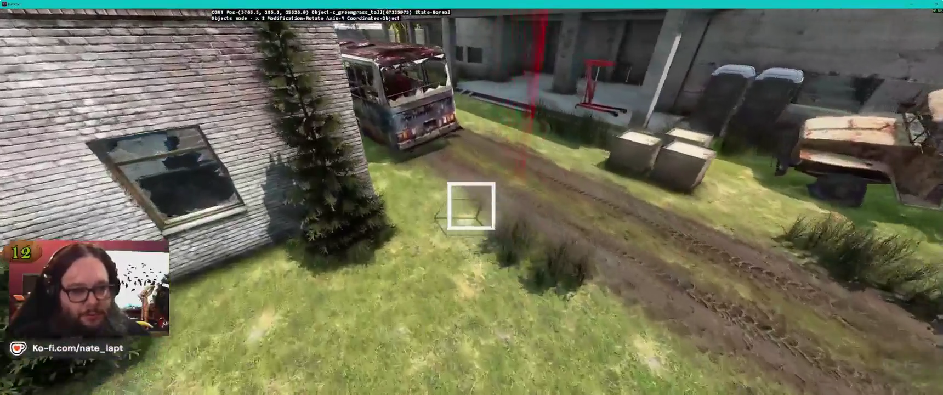
key(w)
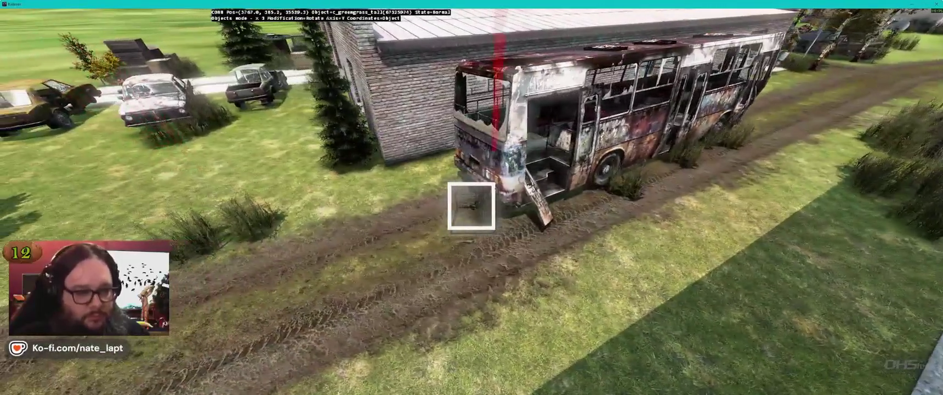
key(w)
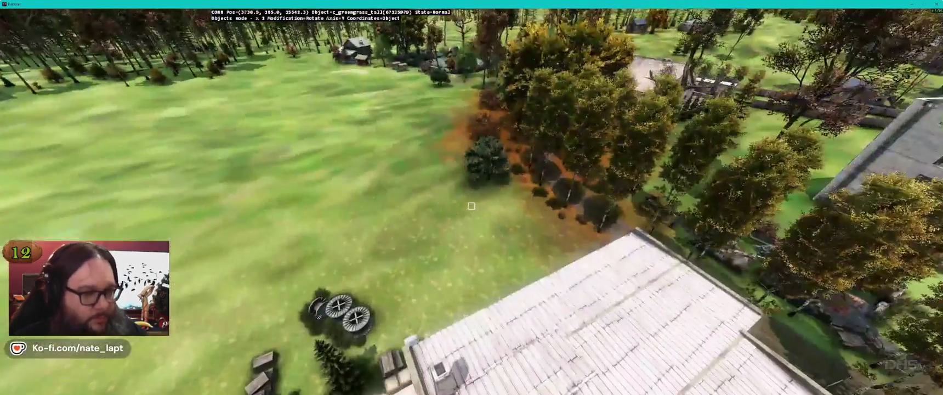
- Browse the saved screenshots to the boats-and-pier image, then return to Terrain Builder
key(alt+Tab)
key(alt+Tab)
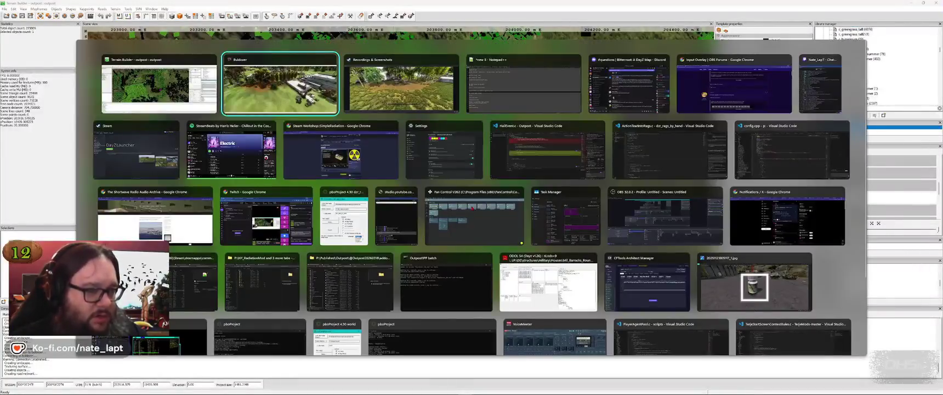
key(Right)
key(Right)
key(Right)
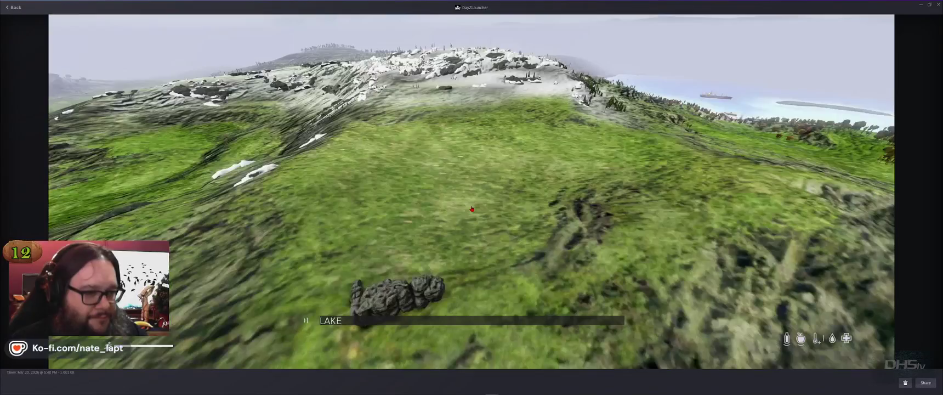
key(Right)
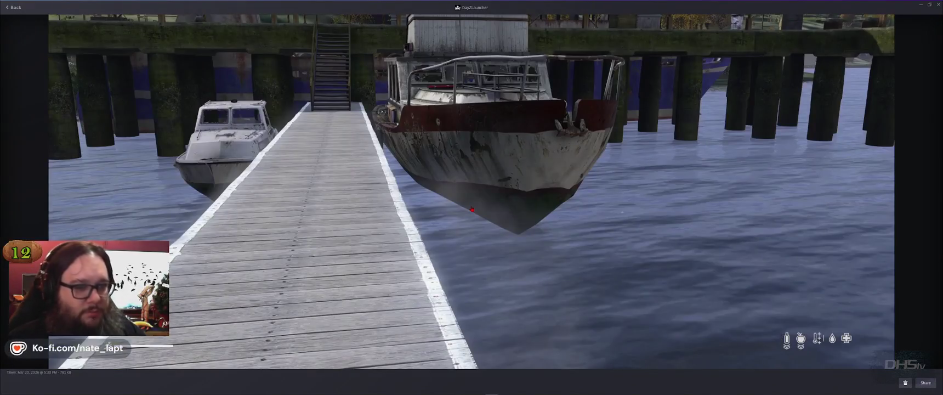
key(alt+Tab)
- Zoom and pan the map along the lakeshore to the harbour
scroll(400, 165, down, 6)
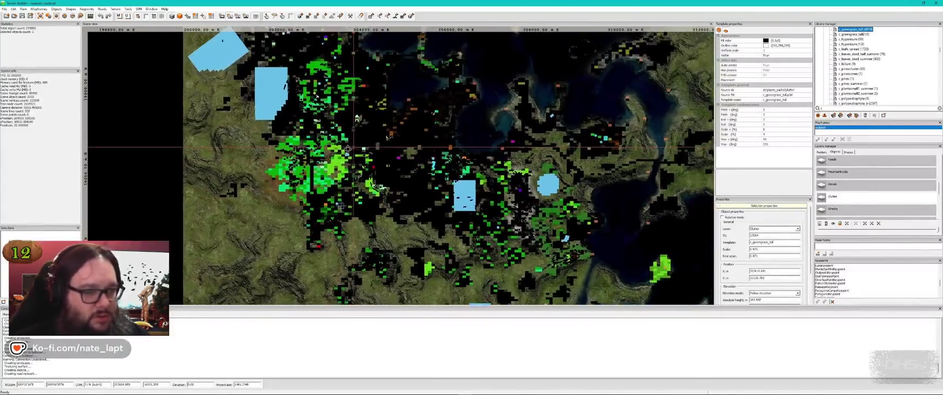
scroll(351, 150, up, 4)
scroll(494, 162, up, 5)
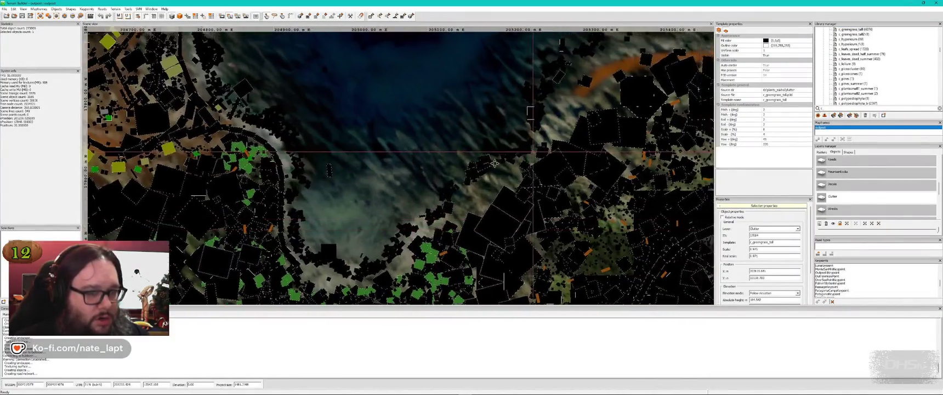
drag(494, 163, 364, 218)
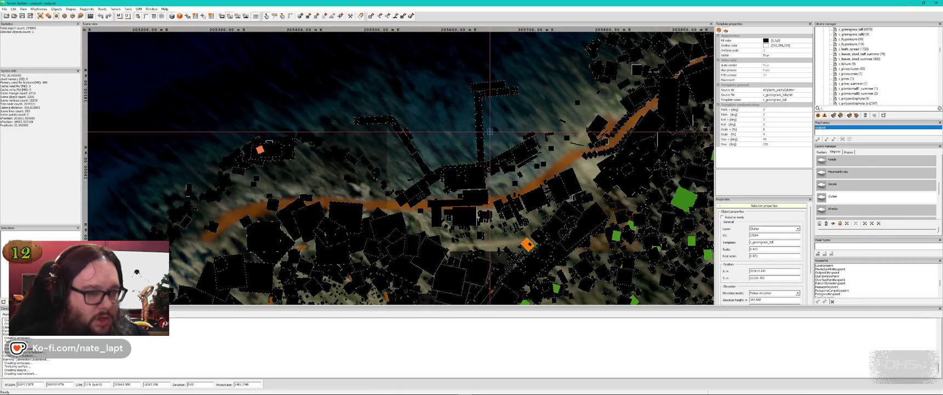
key(alt+Tab)
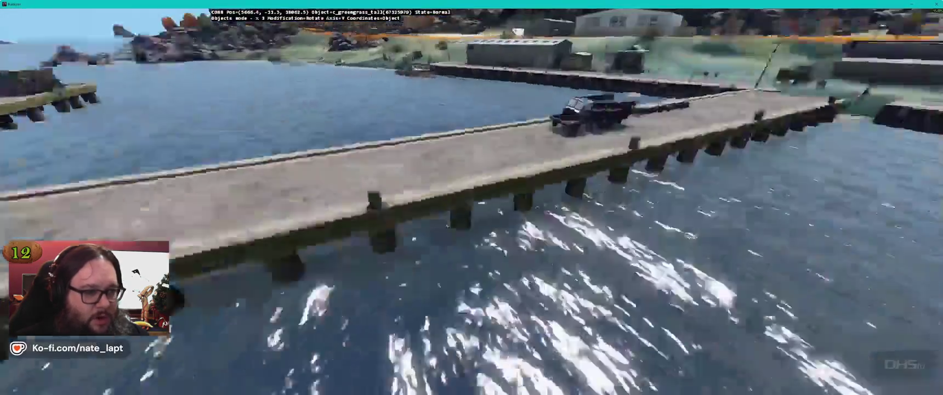
key(alt+Tab)
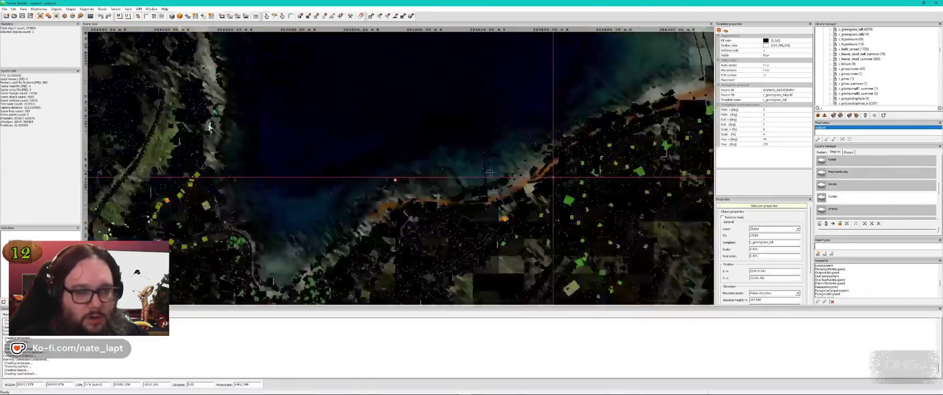
- Check the harbour's piers and boats in Buldozer and zoom in on the map
scroll(545, 186, up, 5)
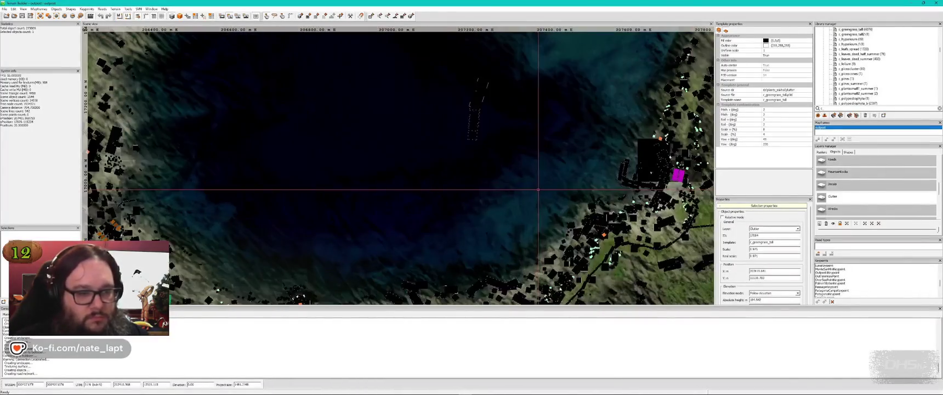
key(alt+Tab)
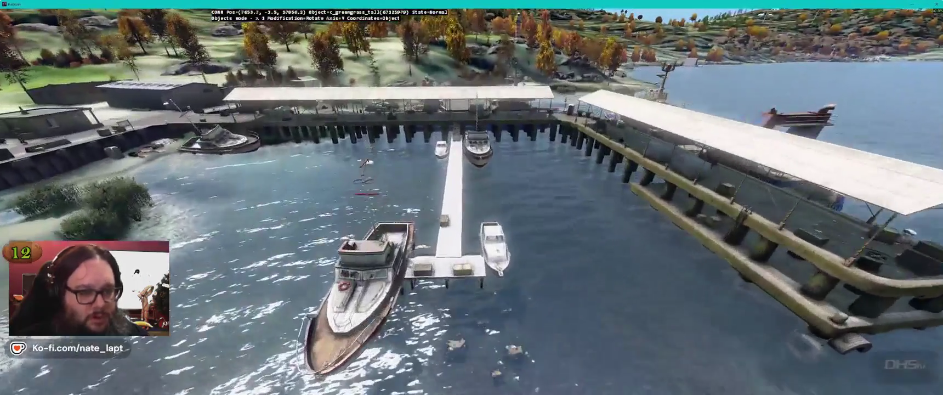
key(alt+Tab)
scroll(388, 158, up, 8)
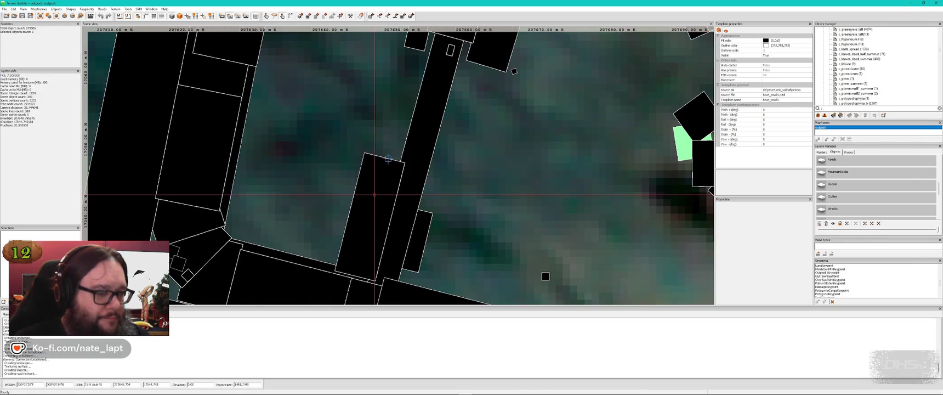
key(alt+Tab)
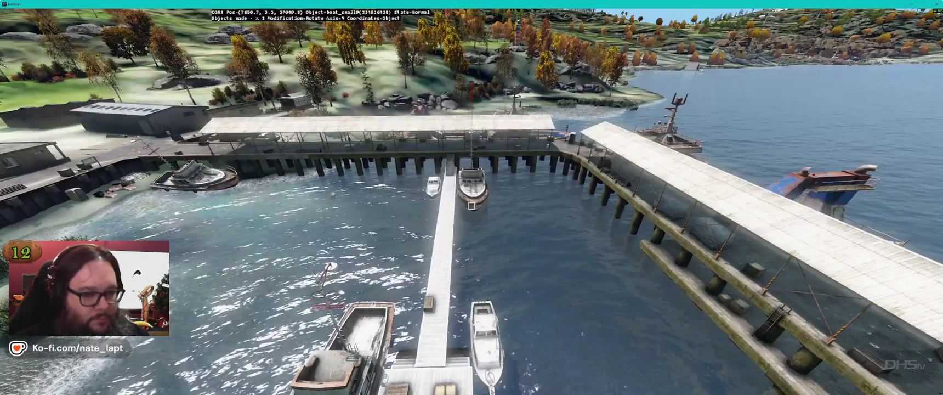
- Circle the first moored boat at water level, then fly over the pier to centre another boat
scroll(471, 206, up, 10)
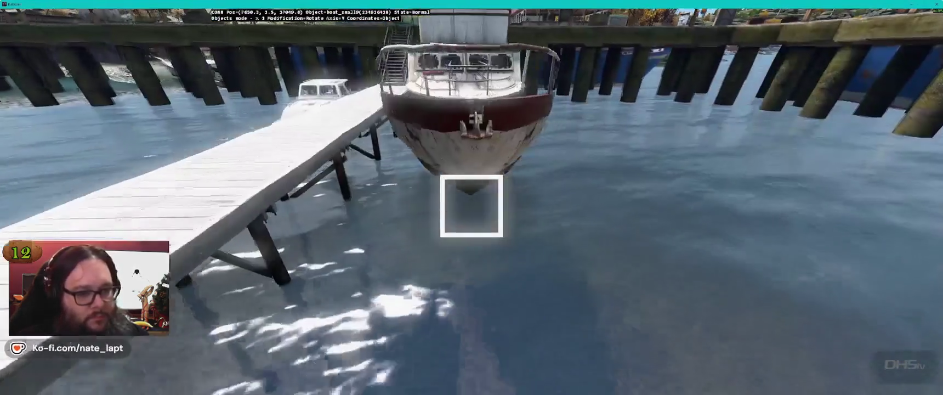
key(a)
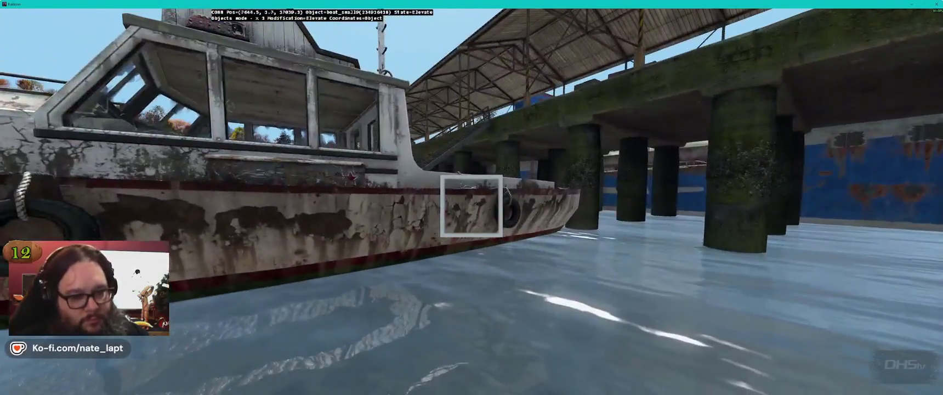
key(a)
key(w)
key(s)
key(w)
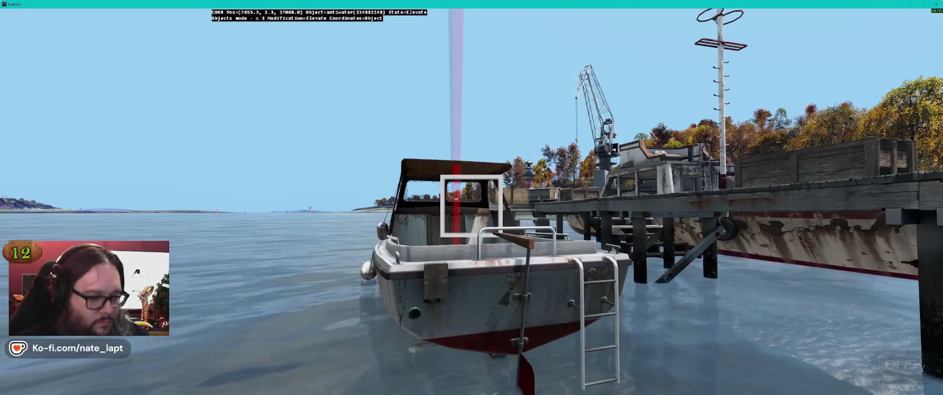
key(shift)
- Check the 2D map, then view the second boat's side, hull and stern up close
key(alt+Tab)
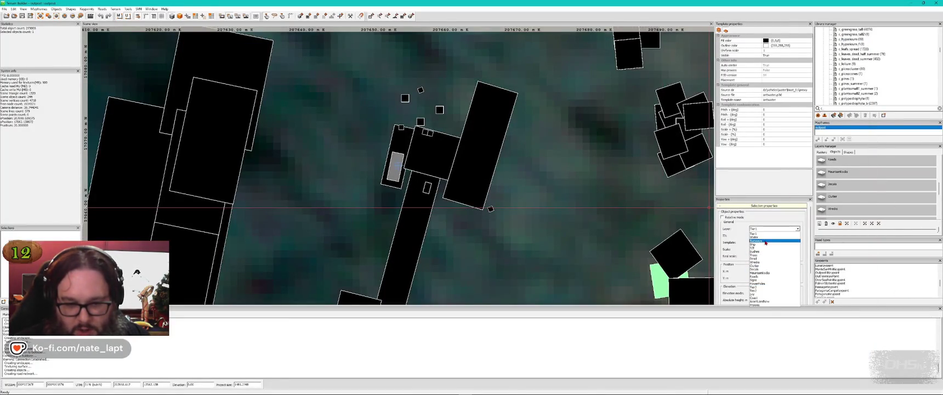
key(alt+Tab)
key(w)
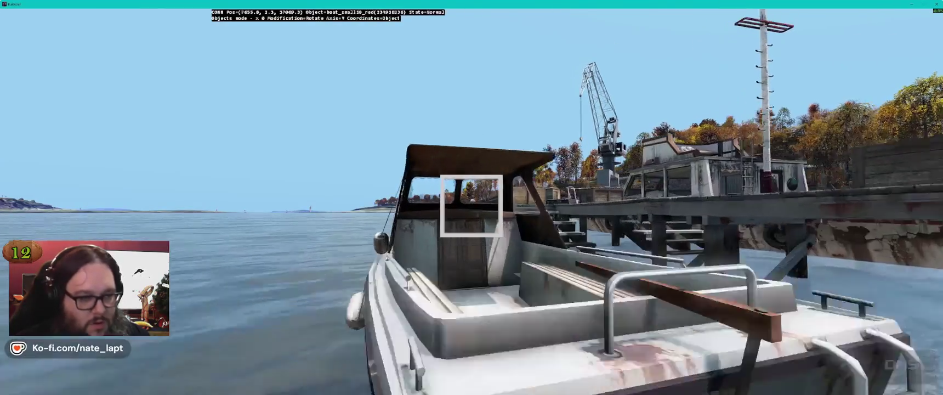
key(s)
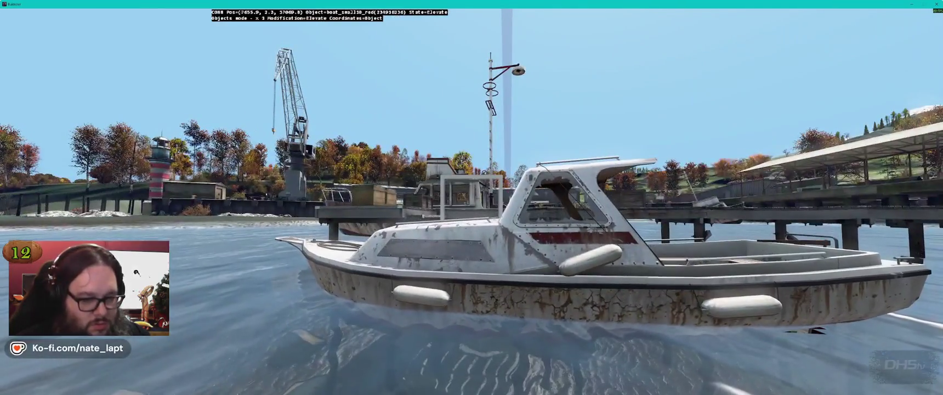
key(s)
key(w)
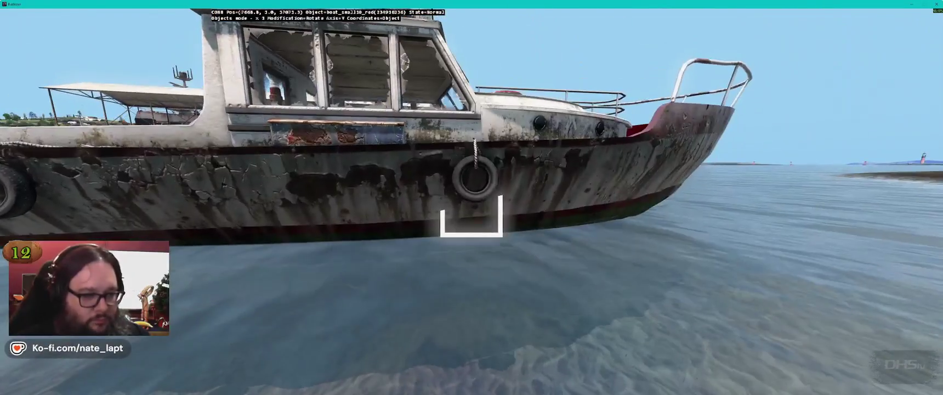
key(w)
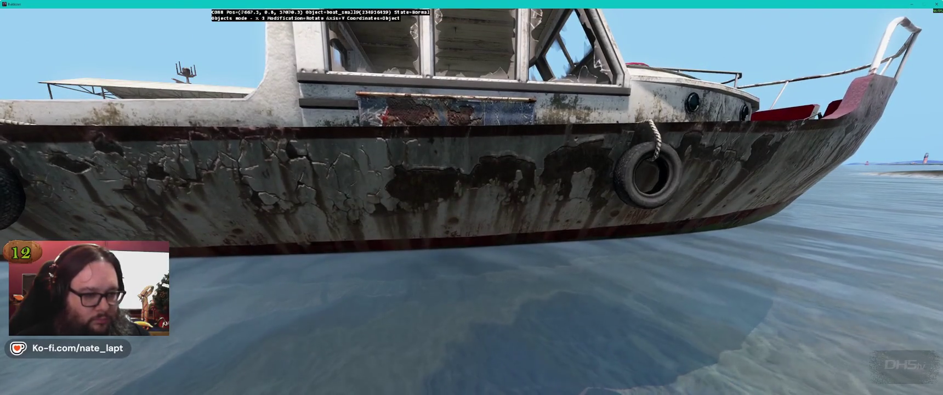
key(w)
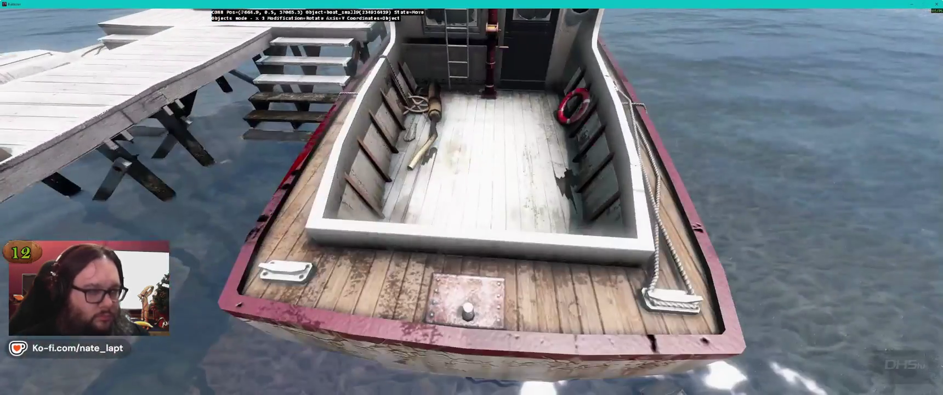
- Inspect the pier at the waterline, pull back to the two blue ships, and save the project
click(472, 205)
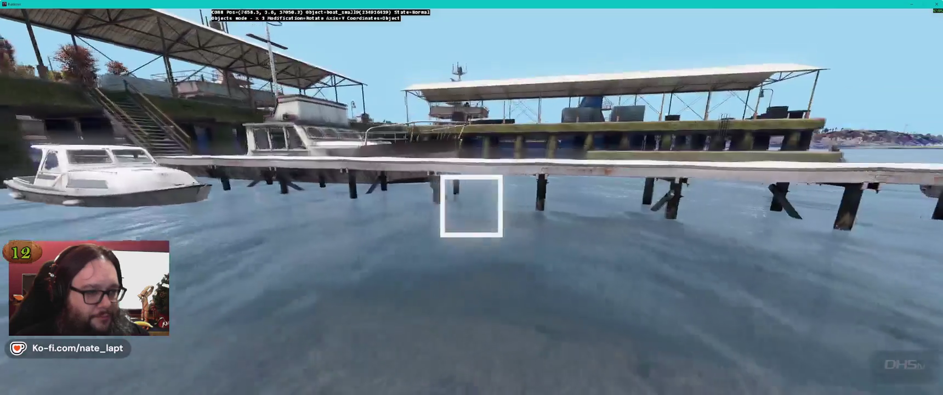
key(w)
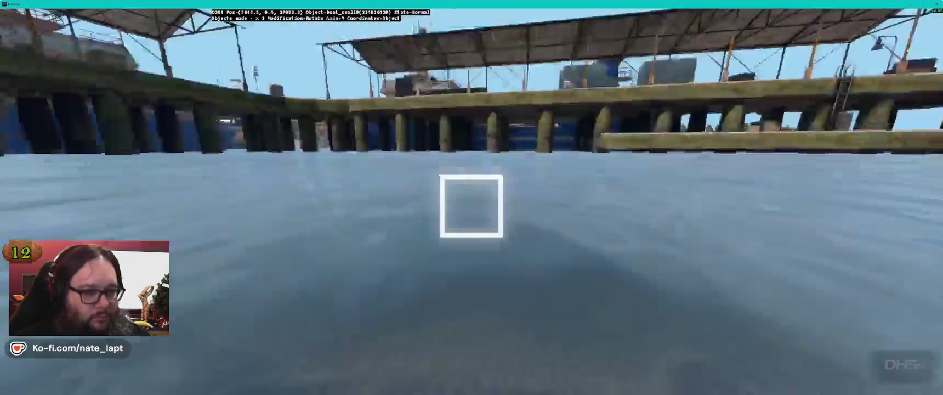
key(w)
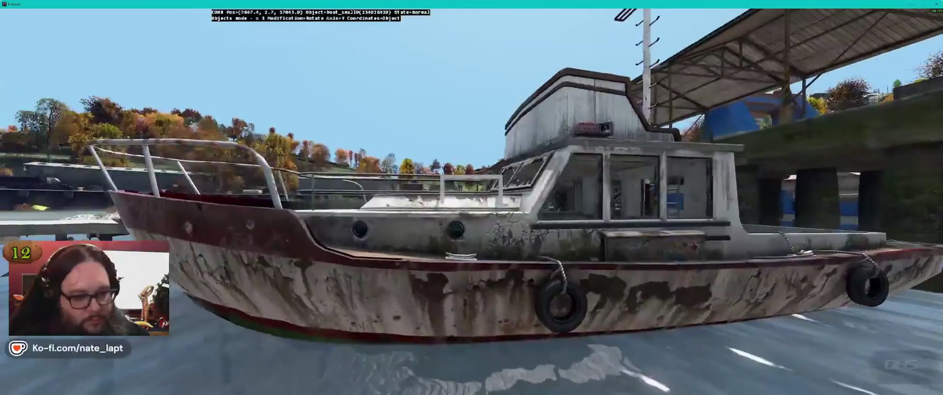
key(s)
key(w)
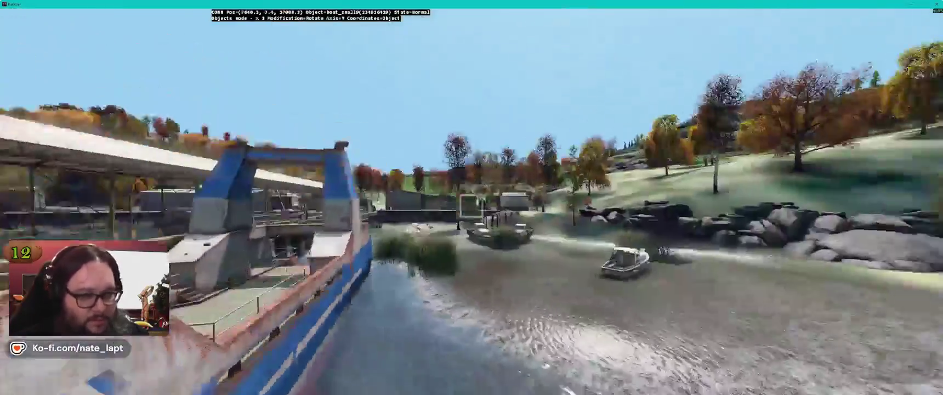
key(w)
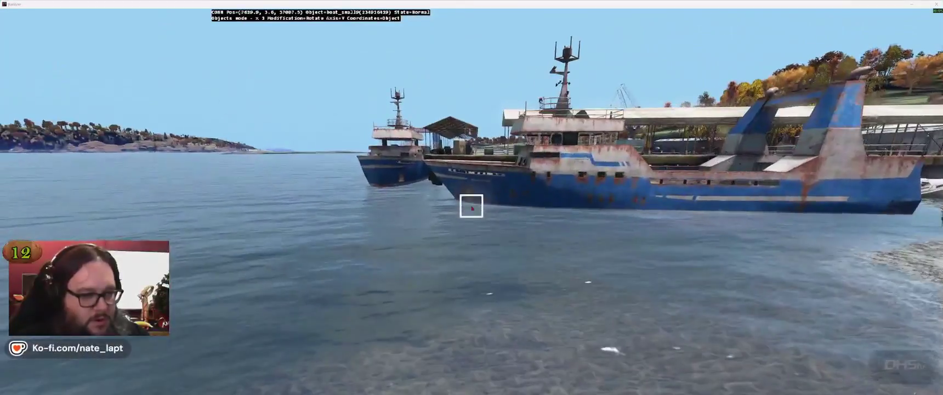
key(alt+Tab)
key(ctrl+s)
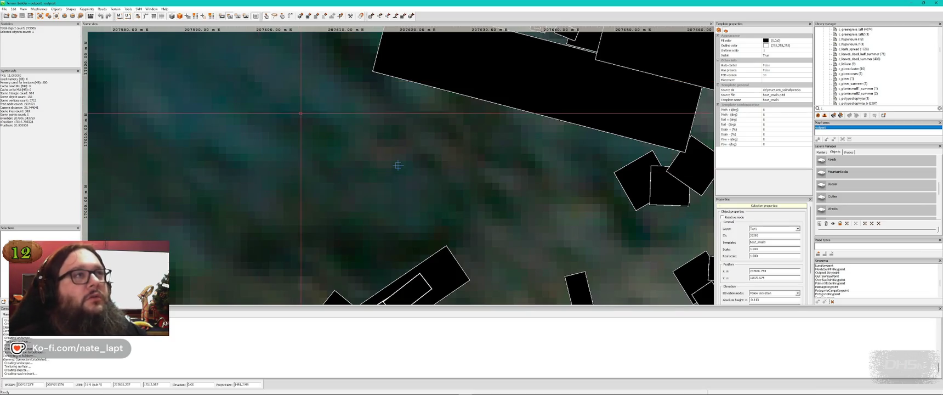
key(alt+Tab)
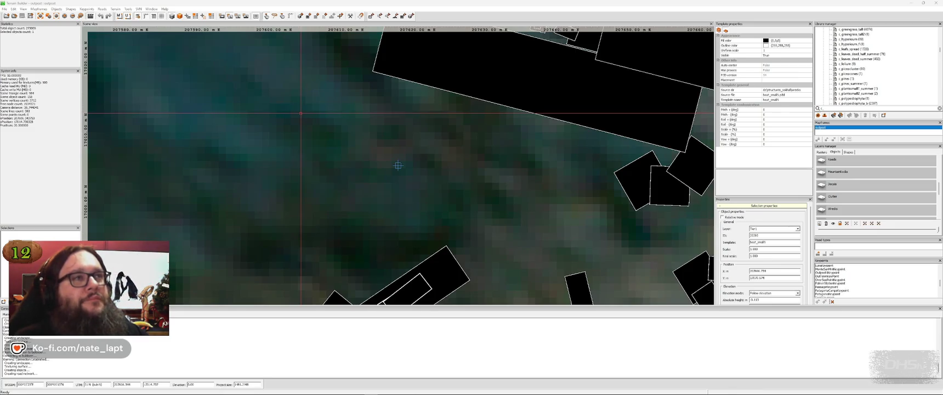
key(alt+Tab)
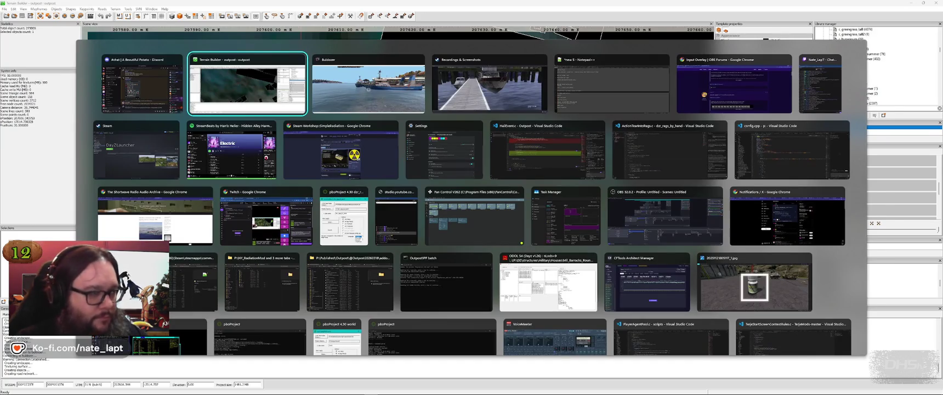
key(alt+Tab)
key(alt+Tab)
key(alt+Tab)
key(Right)
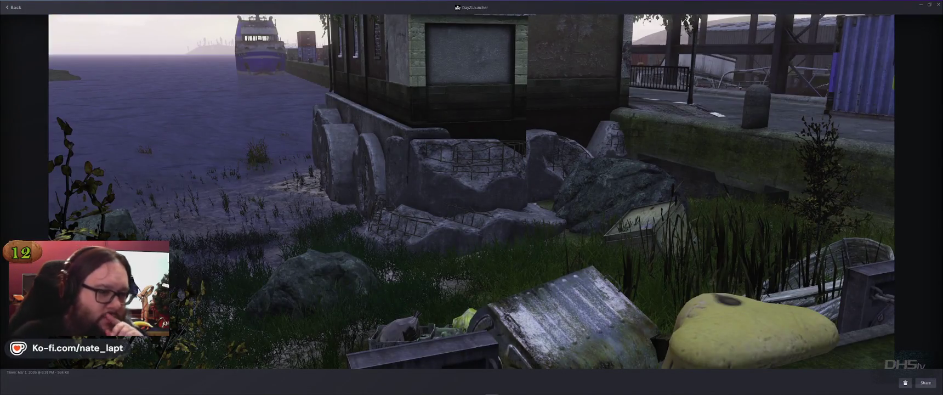
- Move the Steam viewer on to the DayZ shot of the stone gatehouse
key(Right)
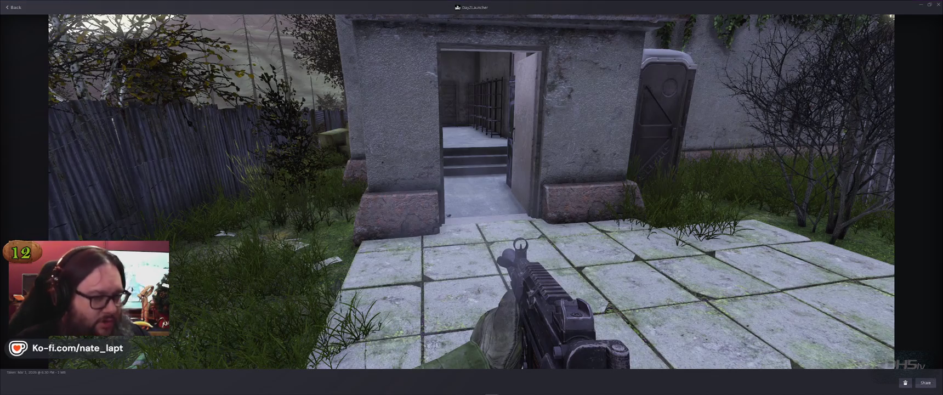
key(alt+Tab)
key(alt+Tab)
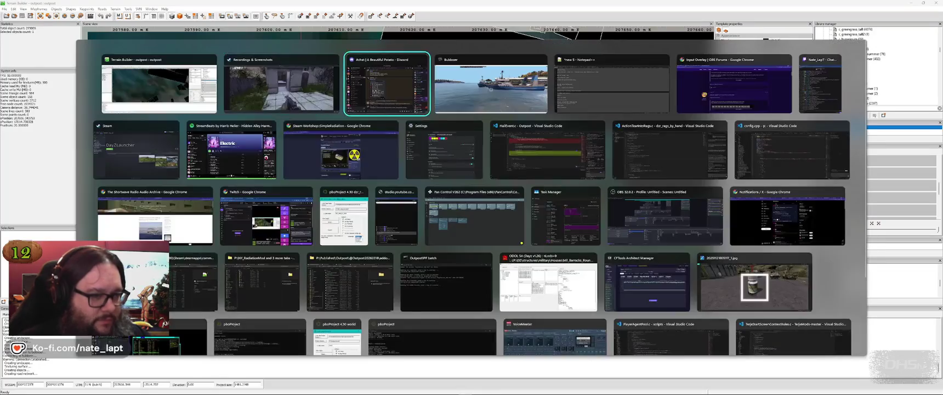
key(alt+Tab)
- Zoom out to the whole terrain and back in on the coastal town's building footprints
scroll(441, 189, down, 10)
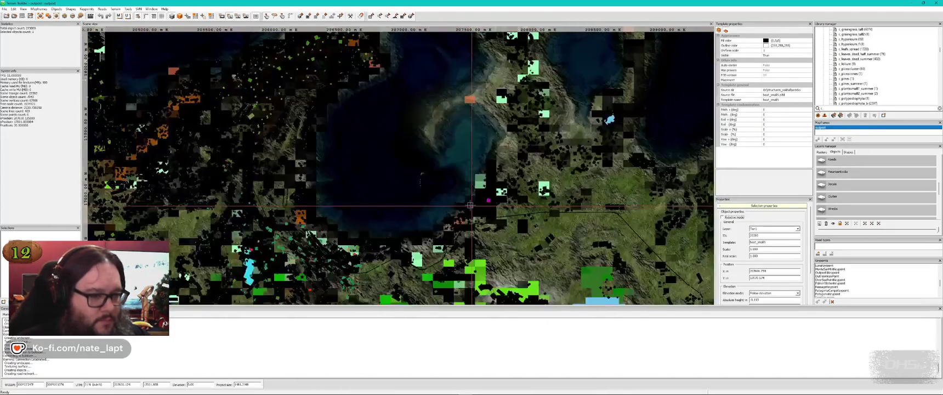
scroll(382, 129, up, 10)
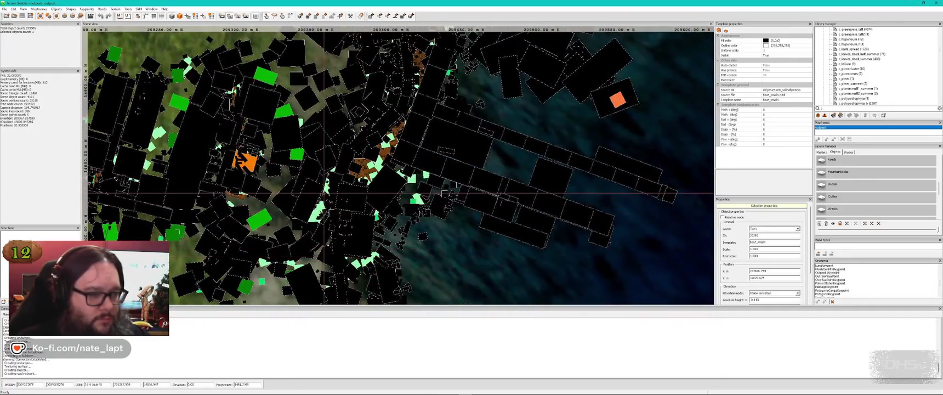
key(alt+Tab)
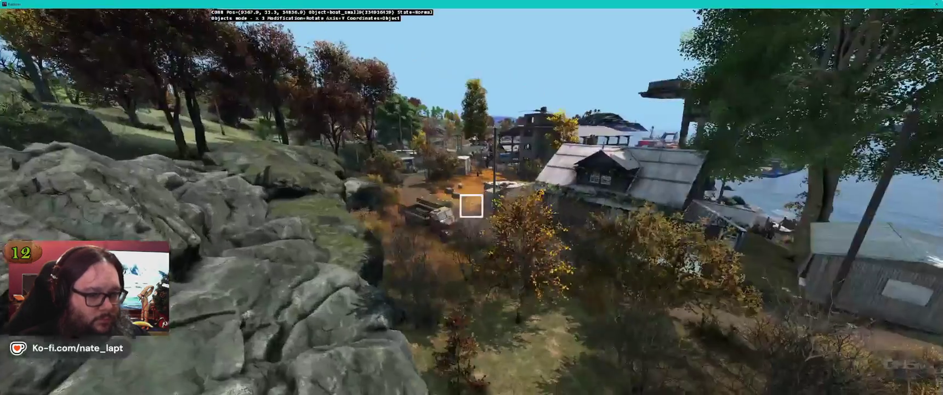
- Fly over the corrugated-roof house and descend to ground level in front of the grey shed's door
key(w)
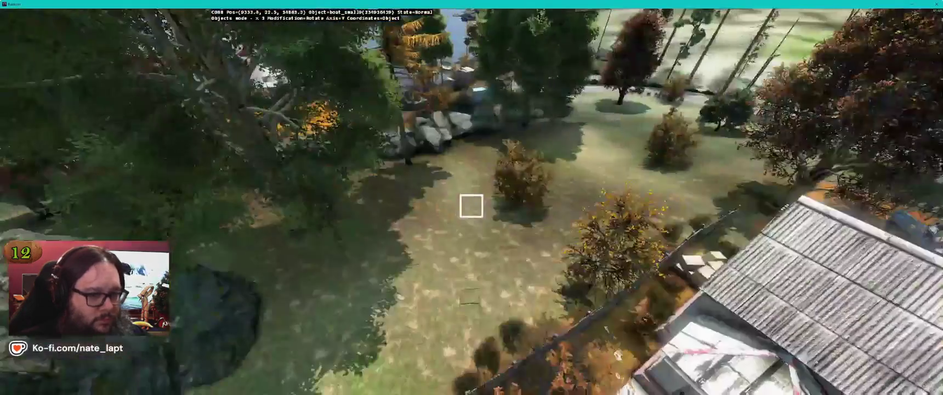
key(w)
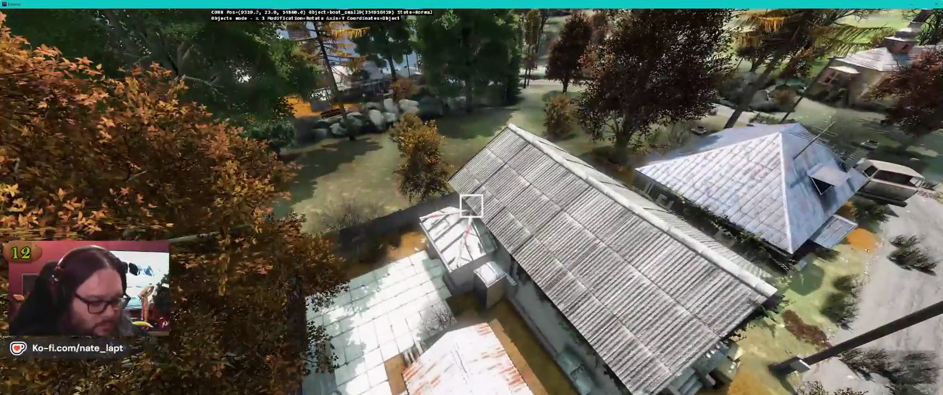
key(w)
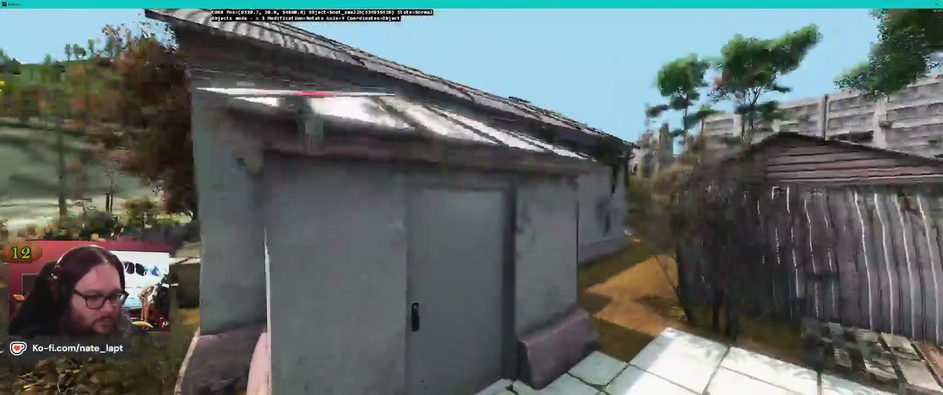
key(w)
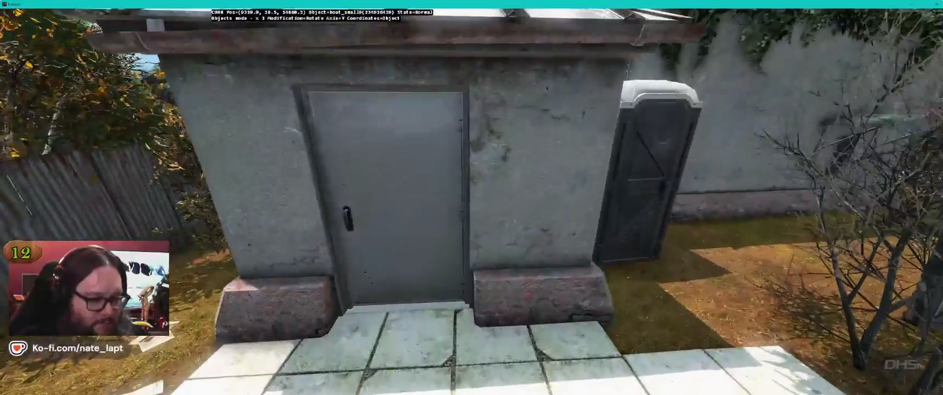
key(alt+Tab)
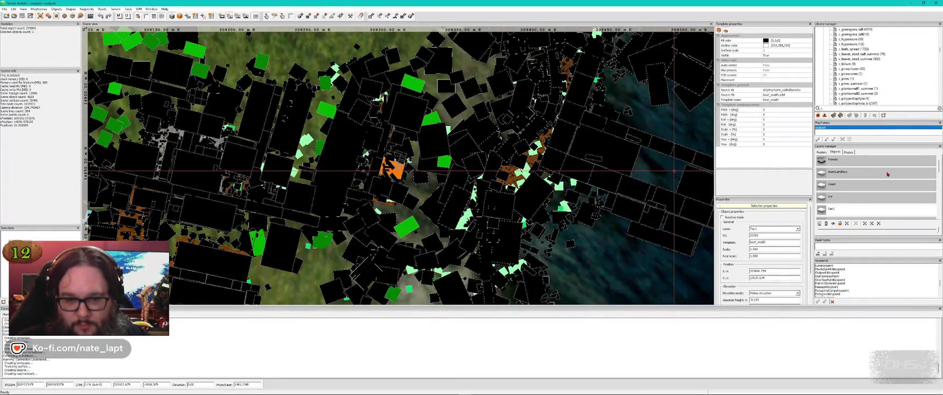
key(alt+Tab)
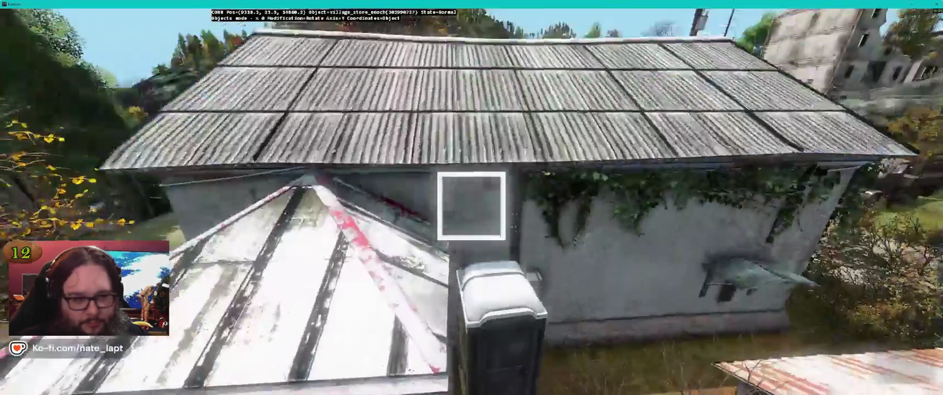
key(w)
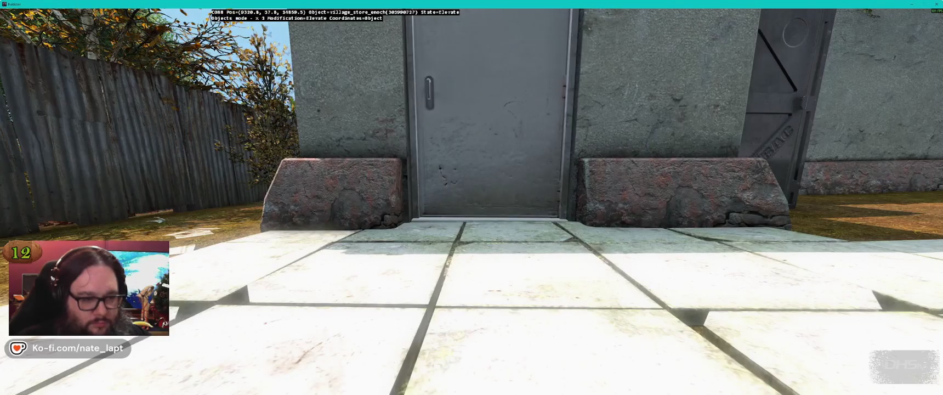
key(alt+Tab)
key(alt+Tab)
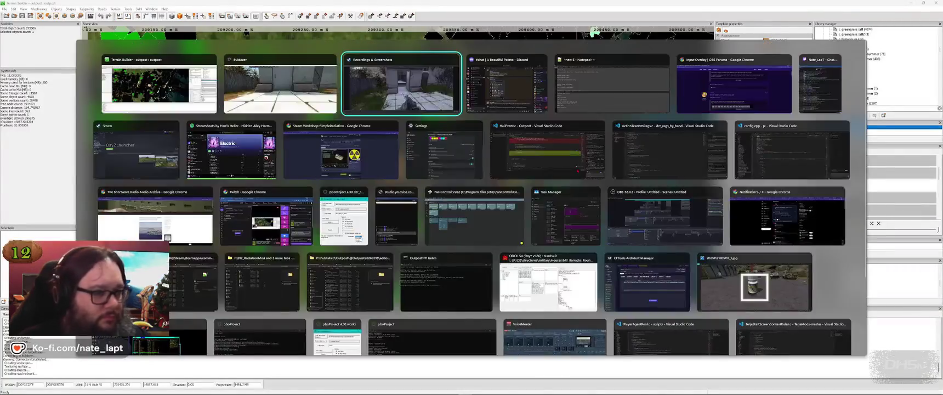
- Switch to the Steam screenshot of a soldier beside a truck, then return to Buldozer
key(Right)
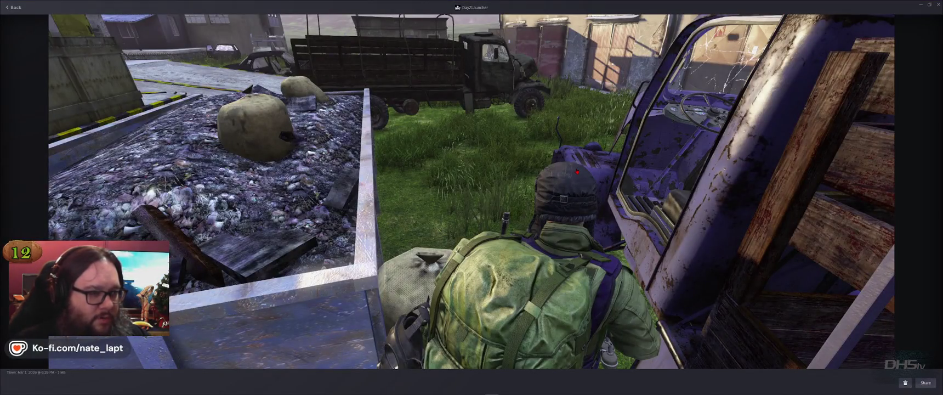
key(alt+Tab)
key(alt+Tab)
- Fly over the roofs to the truck yard and select the wrecked blue truck
key(w)
key(s)
key(w)
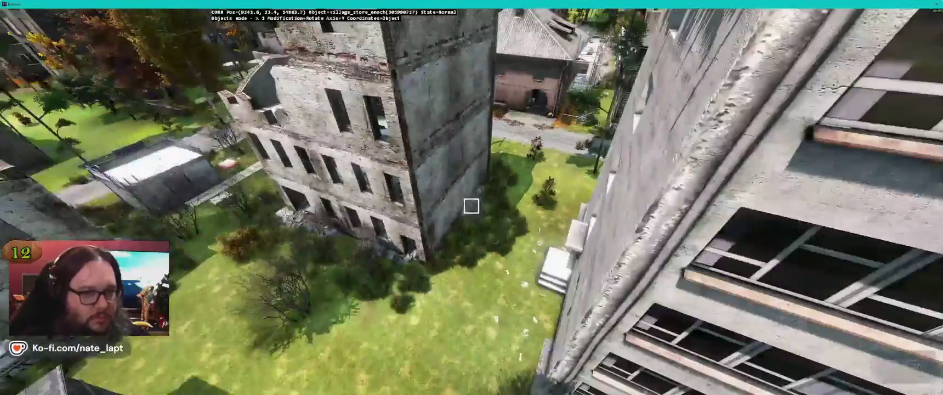
key(w)
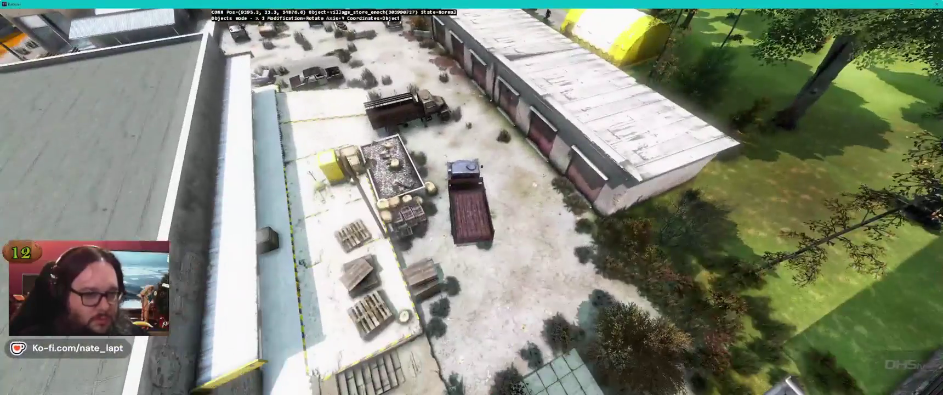
key(alt+Tab)
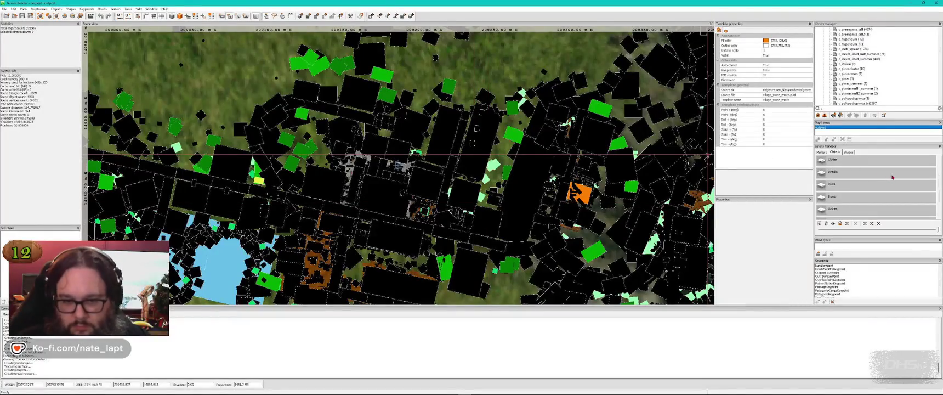
key(alt+Tab)
click(464, 171)
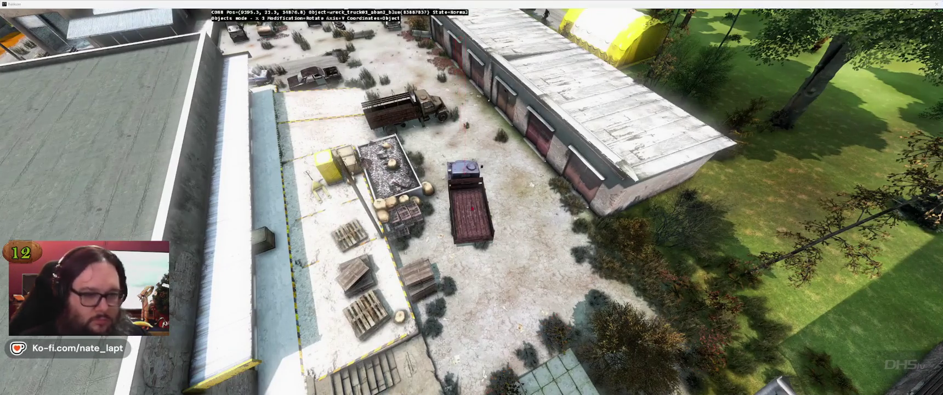
key(alt+Tab)
key(alt+Tab)
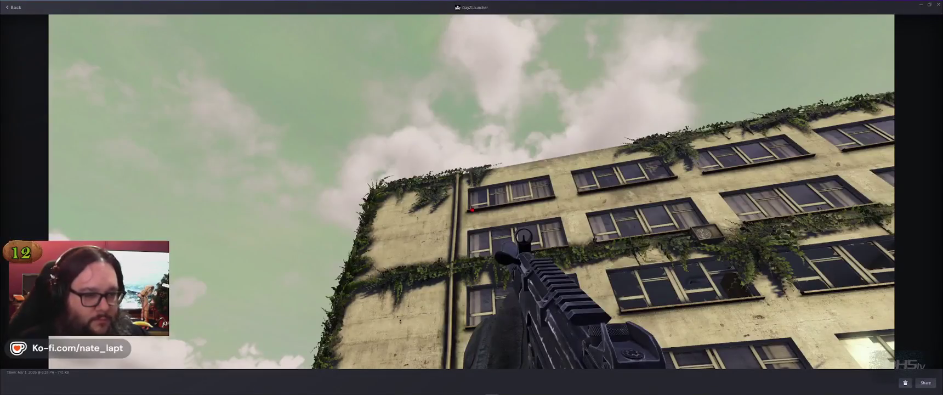
- Page to the next DayZ reference screenshot and compare it with the ivy-covered concrete block
key(Right)
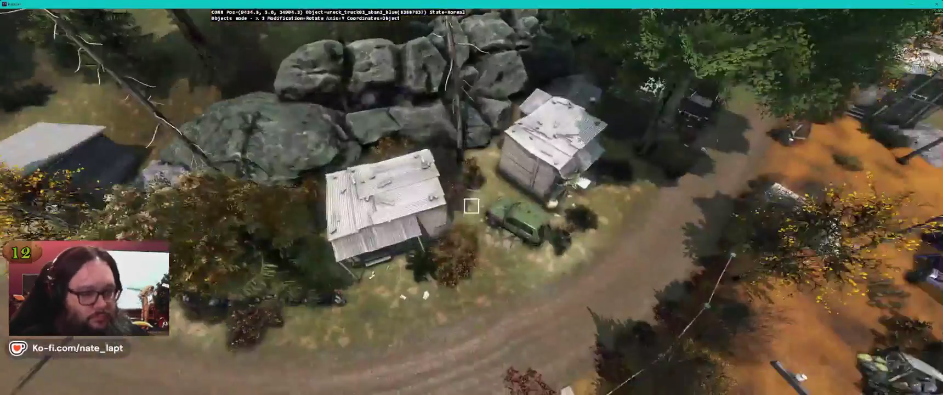
key(alt+Tab)
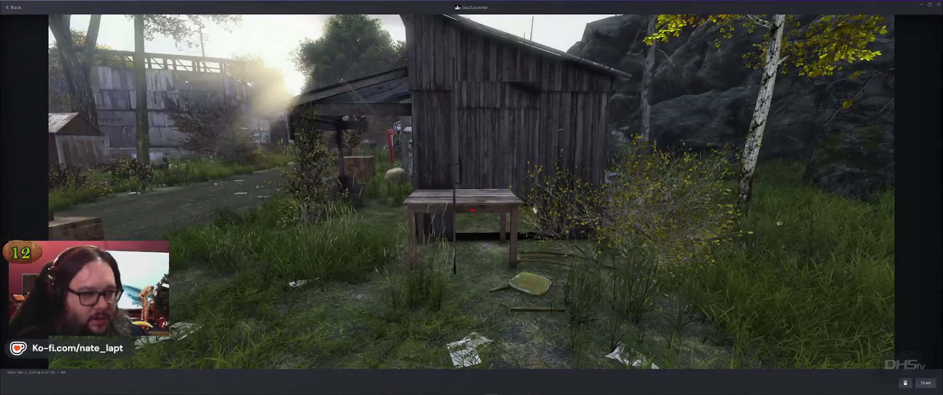
key(alt+Tab)
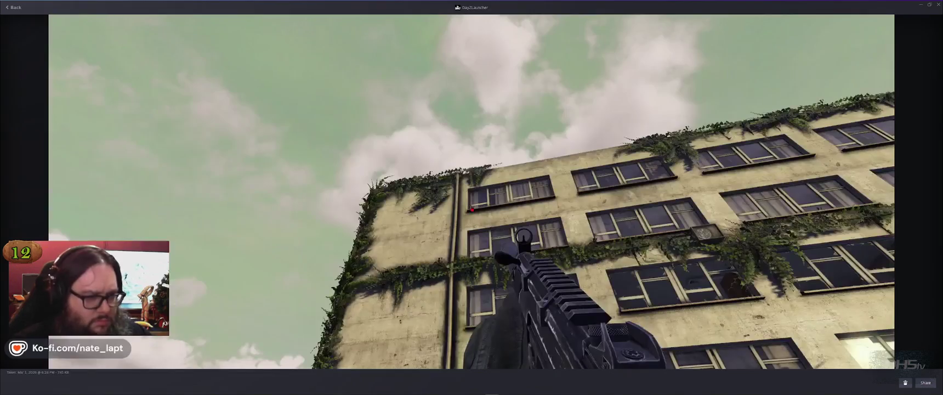
key(alt+Tab)
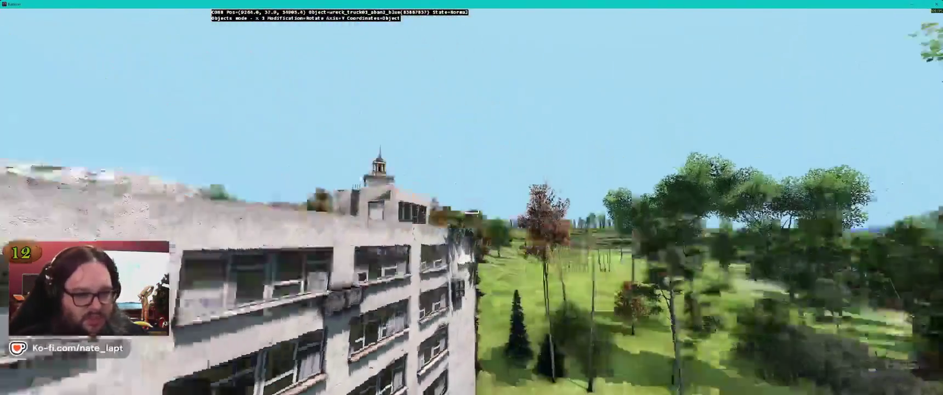
- Pull back from the rooftop and shift the ivy piece slightly into place
key(alt+Tab)
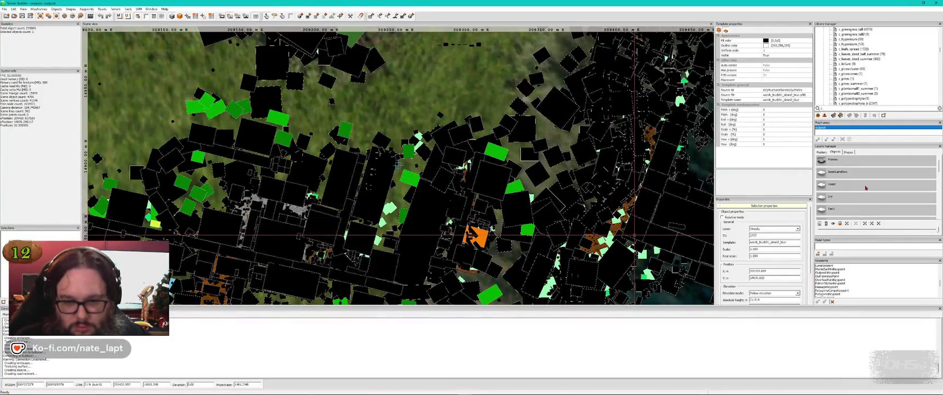
key(alt+Tab)
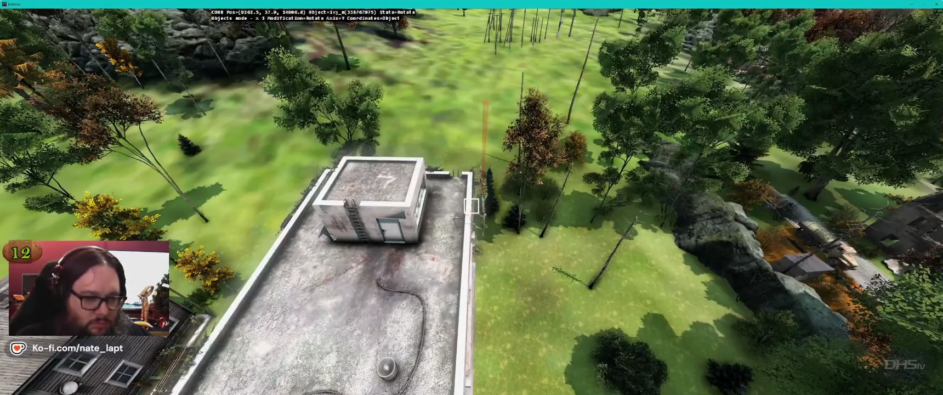
key(s)
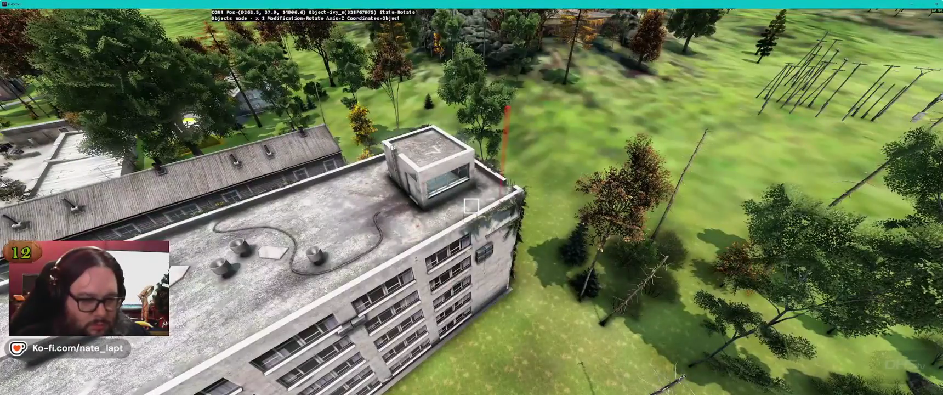
drag(471, 206, 471, 206)
- Fly through the trees to the apartment block and select the ivy on its roof edge
key(w)
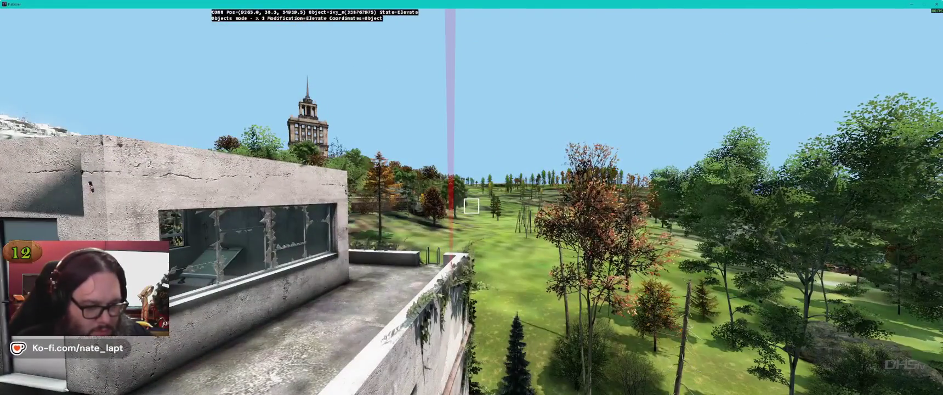
key(s)
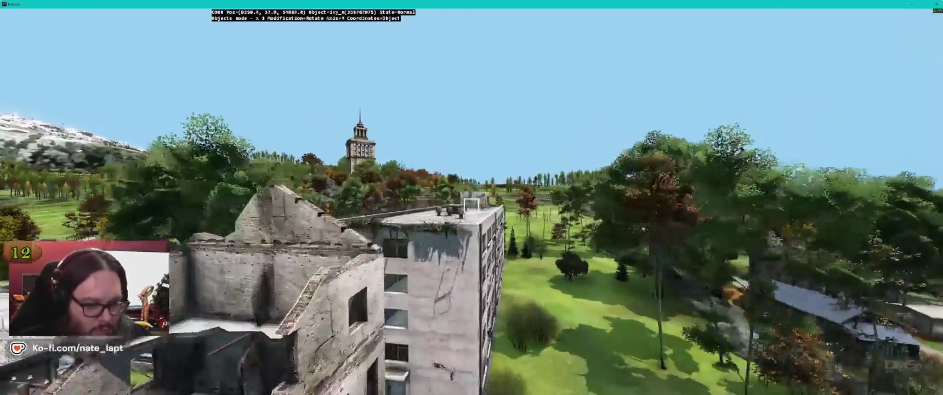
key(w)
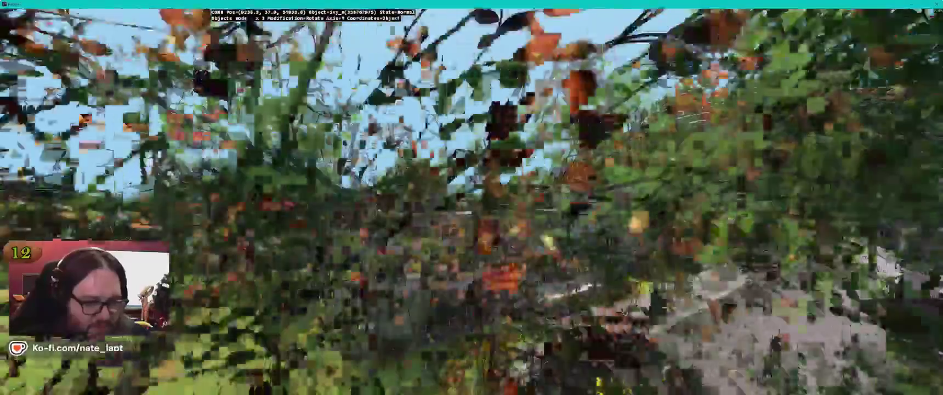
key(w)
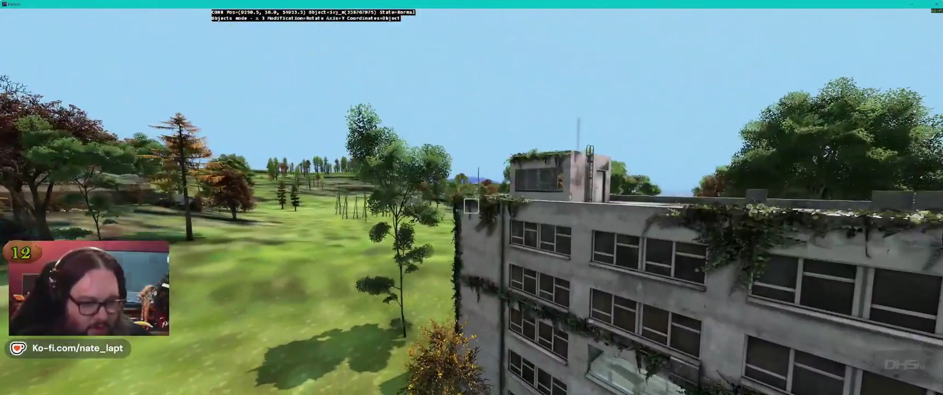
key(w)
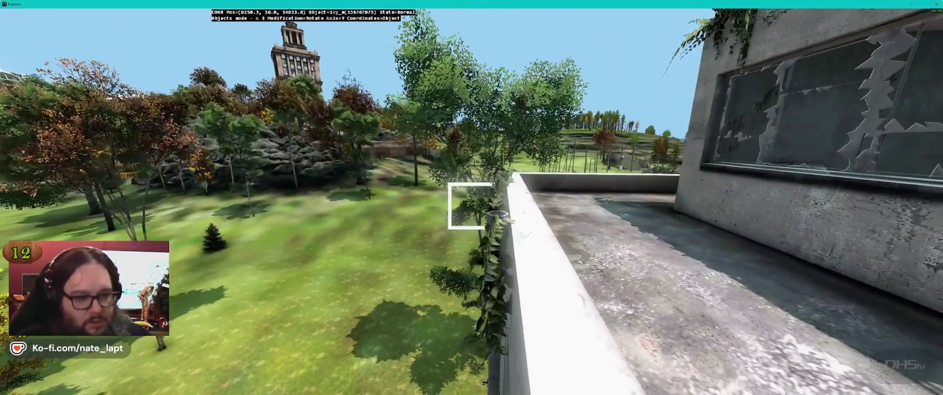
click(496, 214)
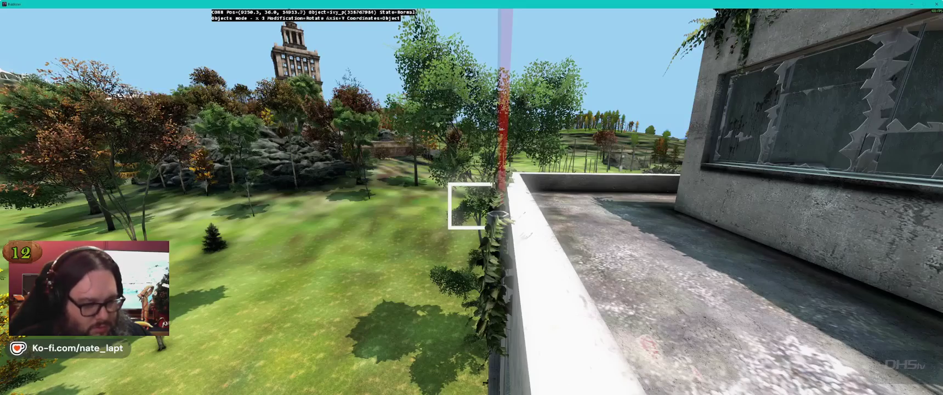
- View the ivy-covered roof edge and facade from new angles outside the building
key(a)
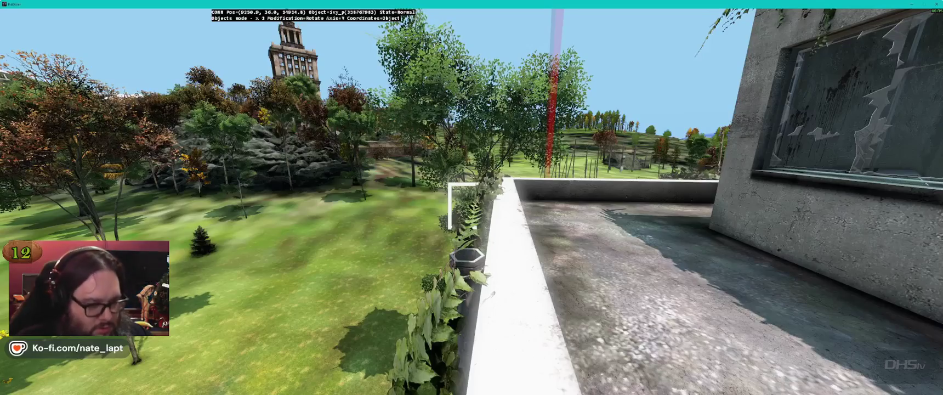
key(s)
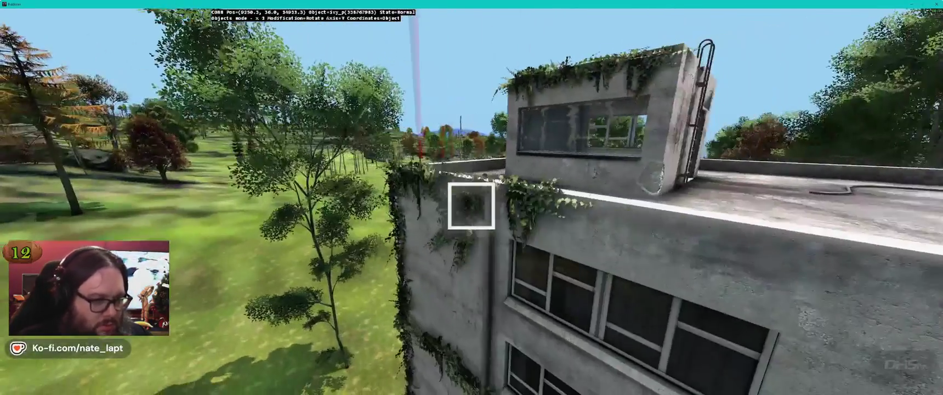
key(w)
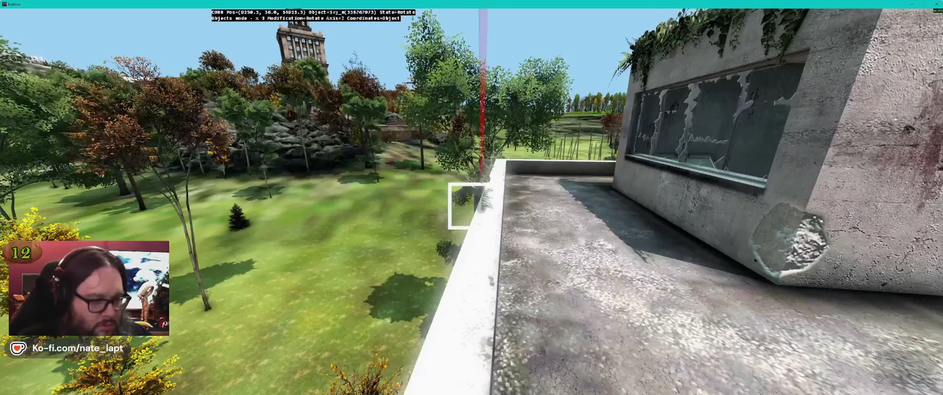
key(s)
key(w)
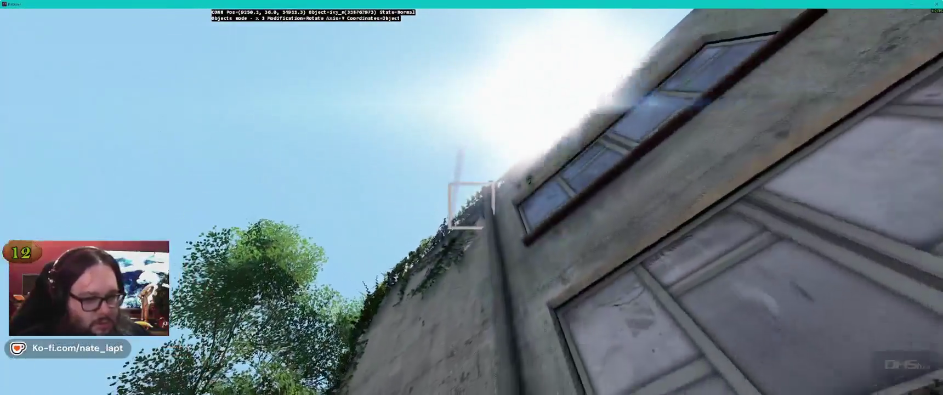
key(w)
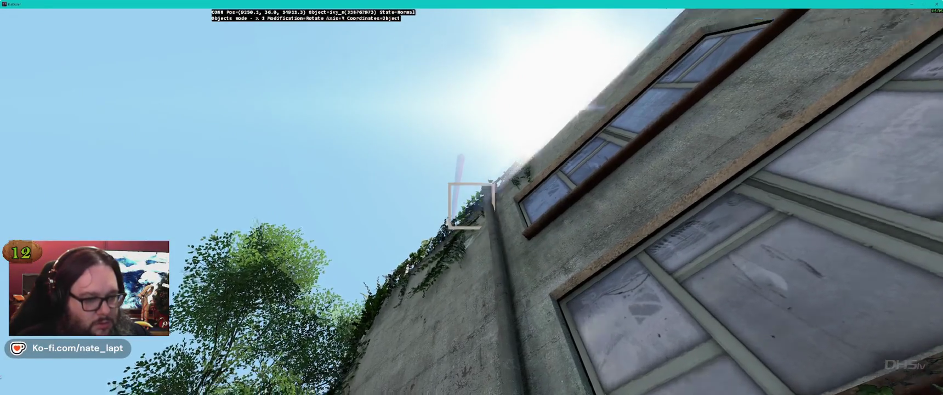
- Face the ivy-topped wall from low down, then swing toward the trees and back
drag(471, 206, 471, 205)
key(s)
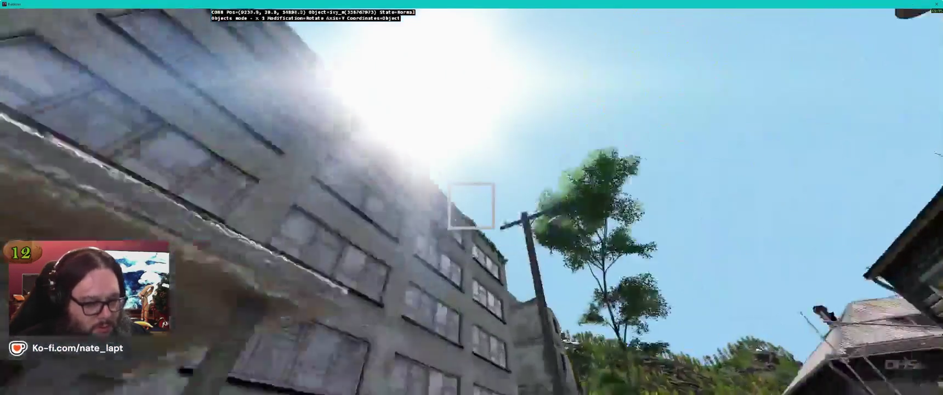
key(w)
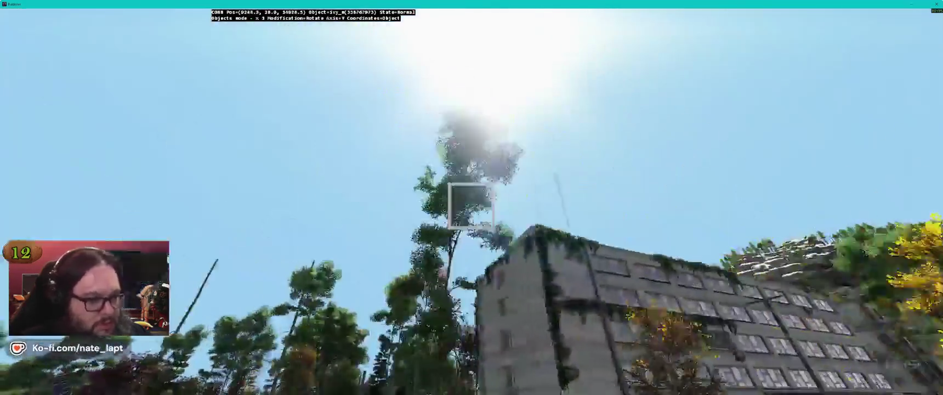
key(w)
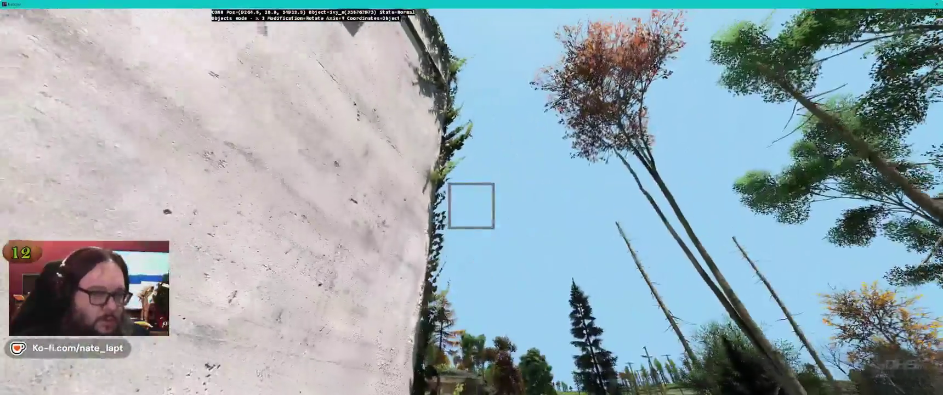
key(s)
key(s)
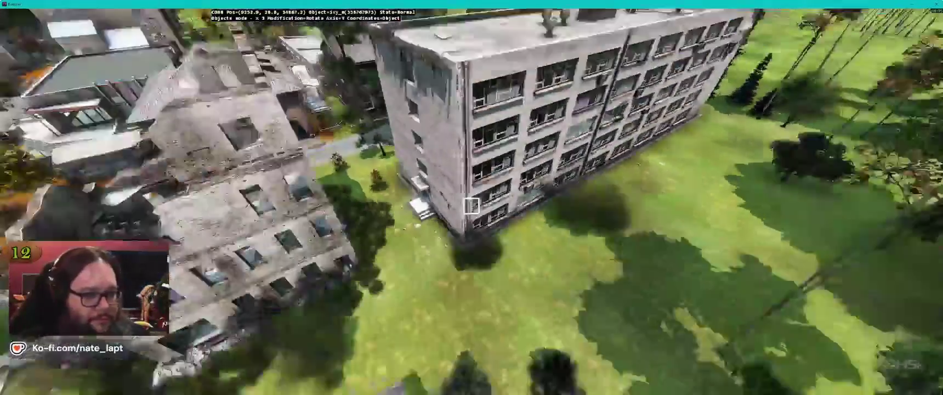
key(alt+Tab)
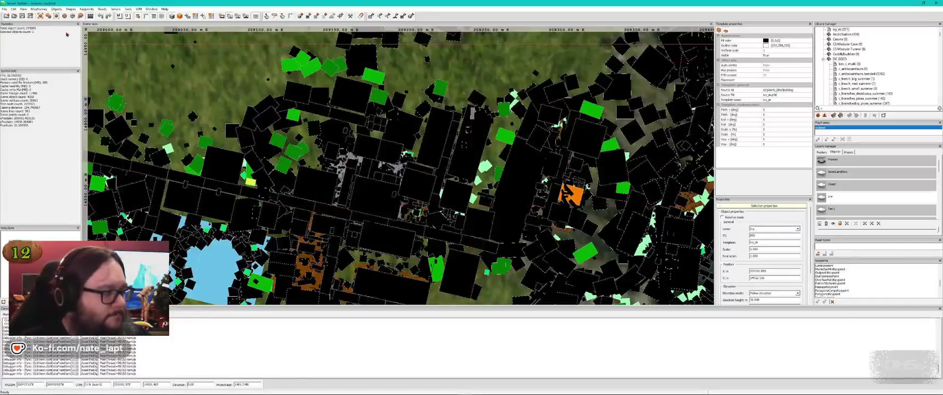
- Save the outpost project from the toolbar and return to Buldozer over the town yard
click(22, 17)
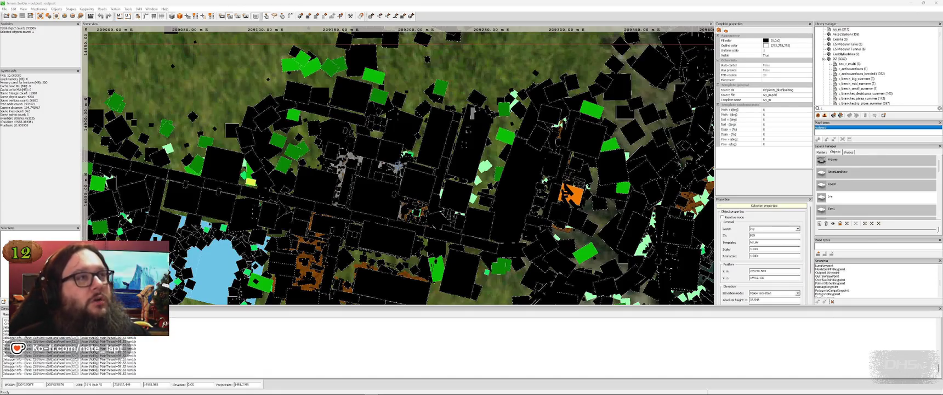
key(alt+Tab)
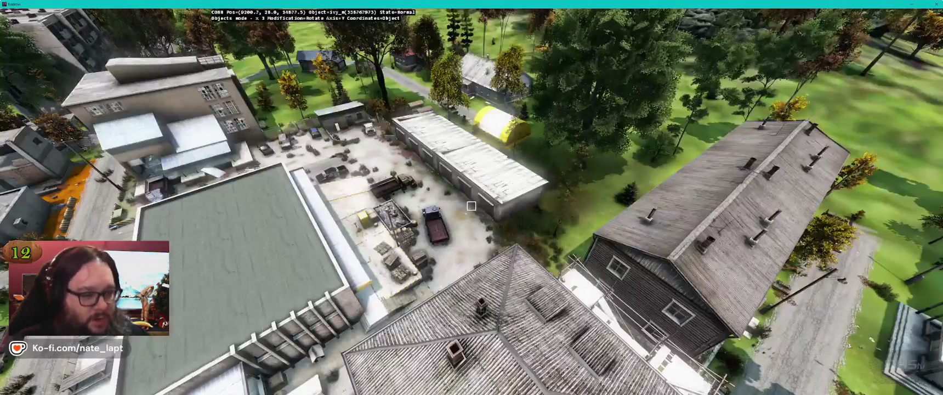
scroll(471, 206, down, 10)
- Fly the Buldozer camera along the lakeshore toward the forested hill
key(w)
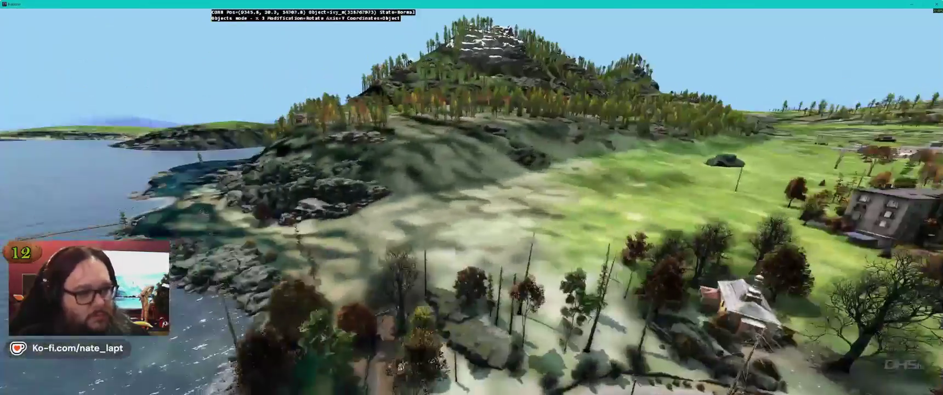
key(w)
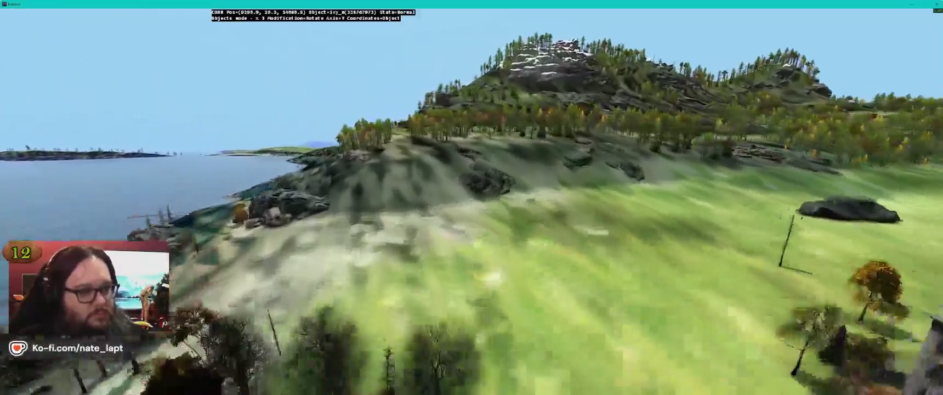
key(w)
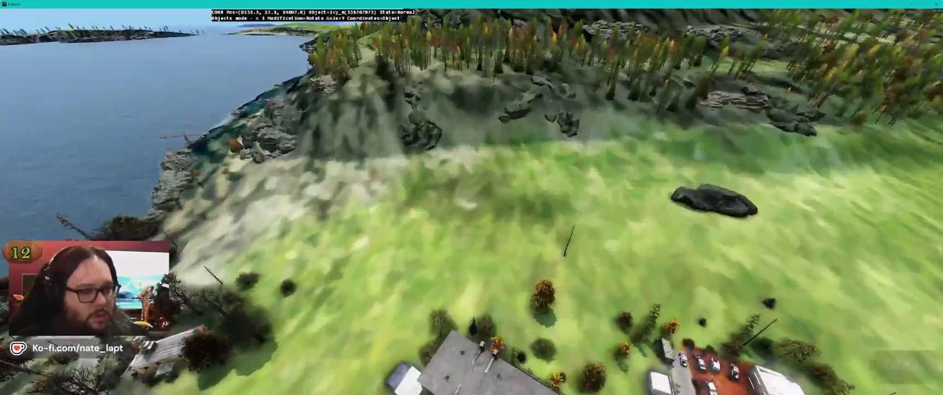
key(w)
key(alt+Tab)
key(alt+Tab)
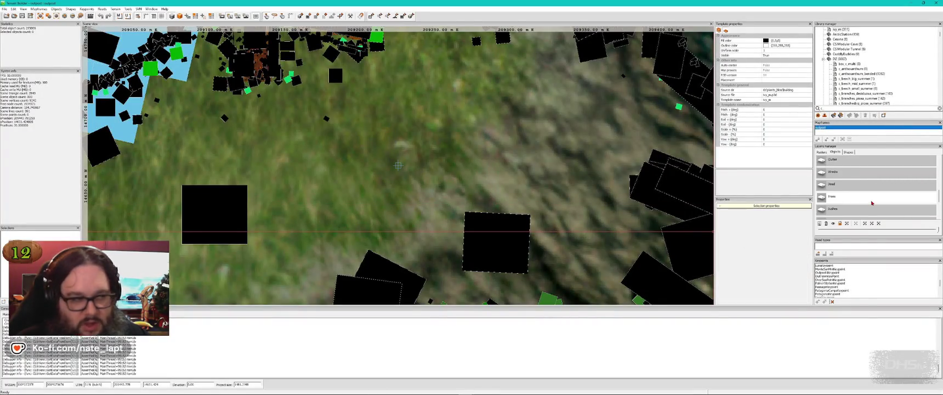
key(alt+Tab)
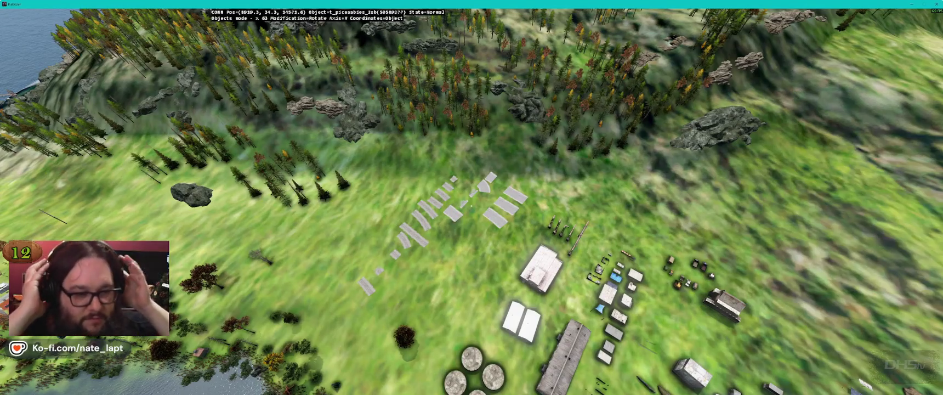
key(w)
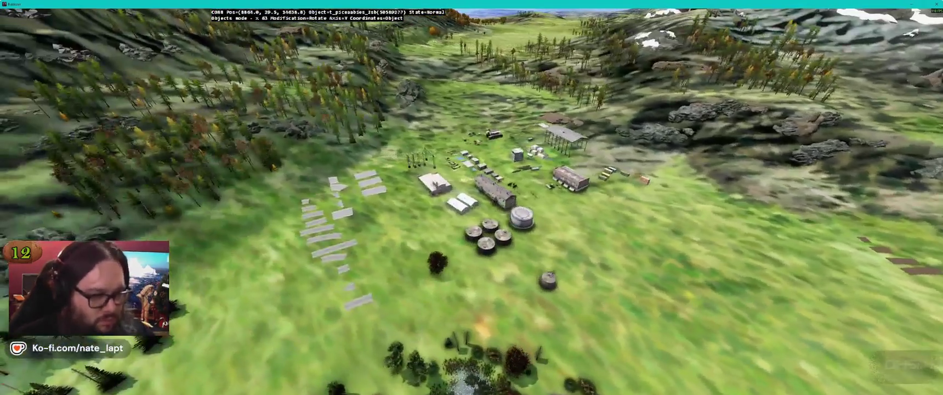
key(alt+Tab)
scroll(398, 165, down, 5)
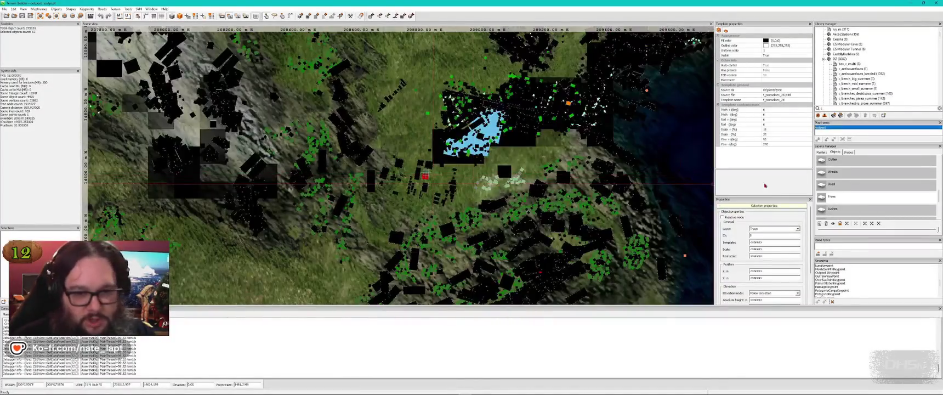
- Select the town building cluster and the 12 field objects, checking the spot in 3D
scroll(869, 175, down, 2)
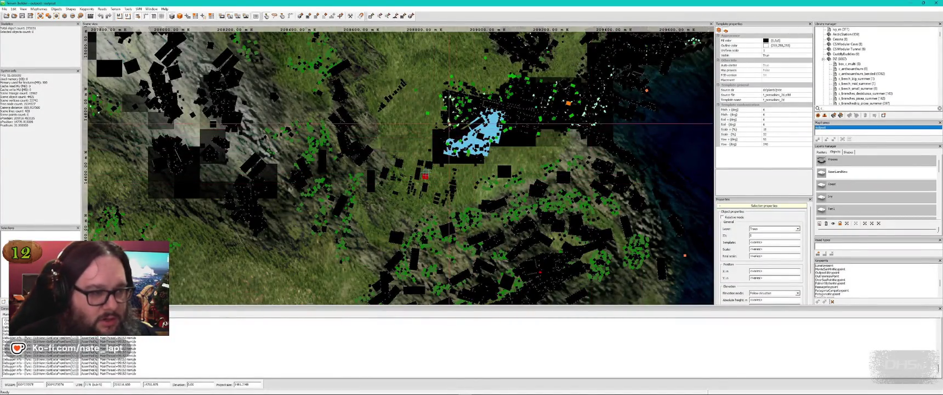
drag(378, 132, 465, 214)
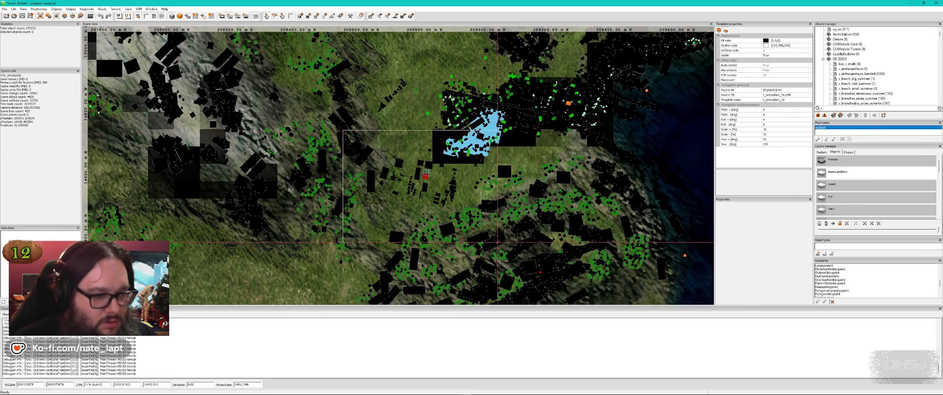
mouse_move(425, 175)
mouse_down()
mouse_move(265, 241)
mouse_move(250, 287)
mouse_up()
mouse_move(414, 198)
mouse_down()
mouse_move(458, 119)
mouse_move(500, 98)
mouse_move(415, 289)
mouse_up()
drag(327, 141, 419, 231)
scroll(394, 166, up, 2)
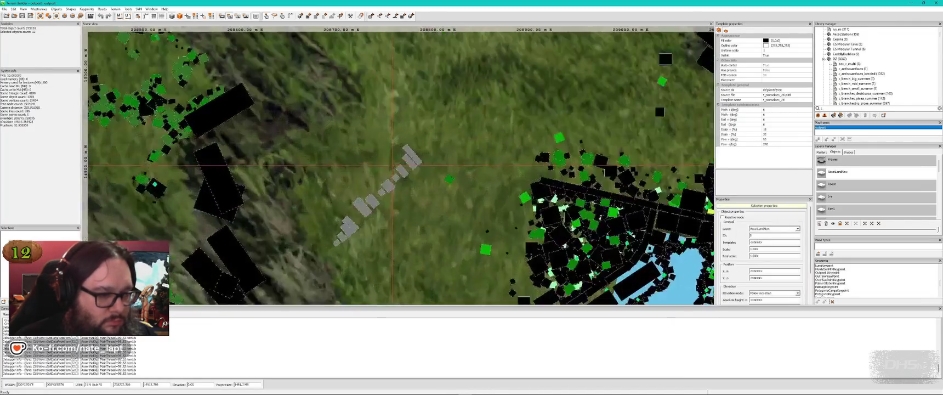
scroll(388, 201, down, 3)
key(Down)
key(Down)
key(Down)
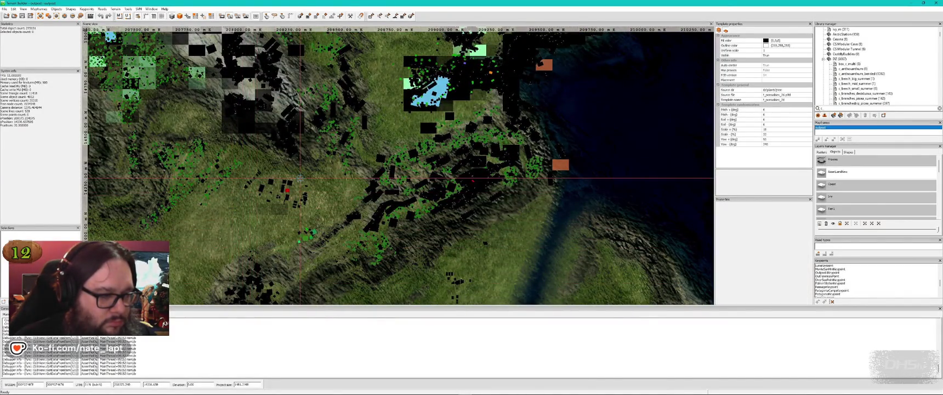
key(space)
key(alt+Tab)
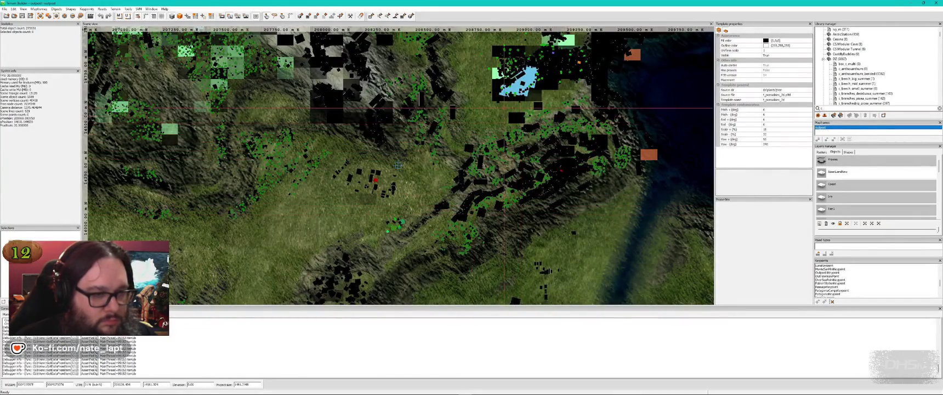
- Select the objects around the lake, then zoom out to search for the power poles
scroll(523, 169, up, 3)
scroll(649, 252, down, 3)
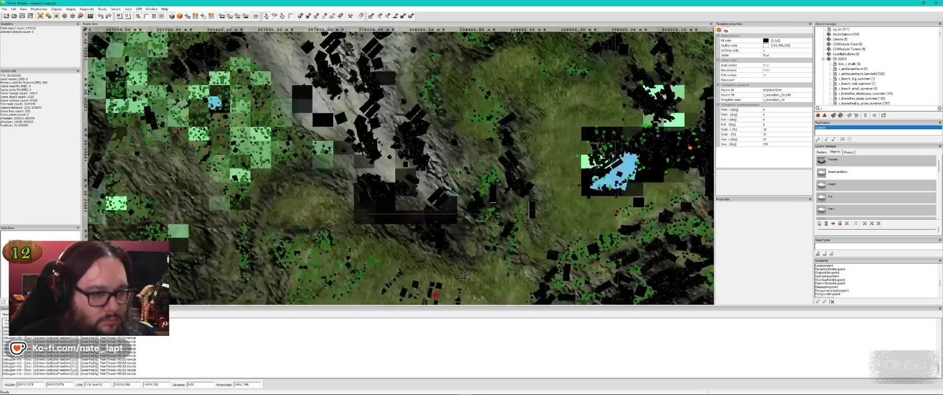
mouse_move(531, 77)
mouse_down()
mouse_move(686, 212)
mouse_move(703, 212)
mouse_up()
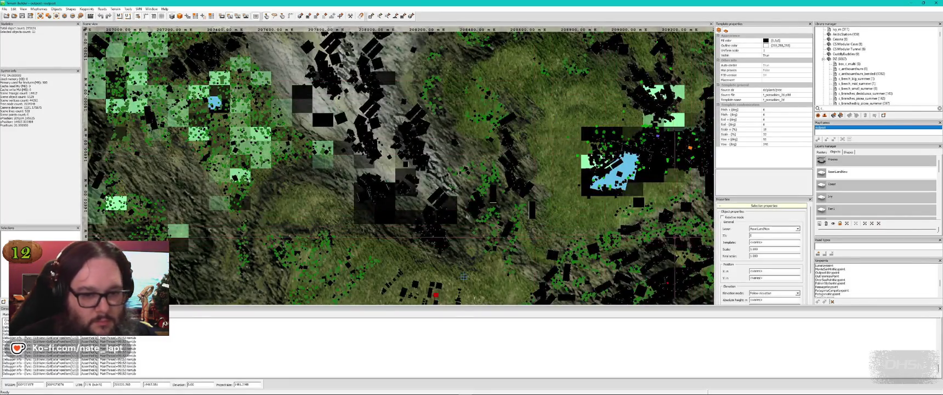
scroll(602, 192, up, 5)
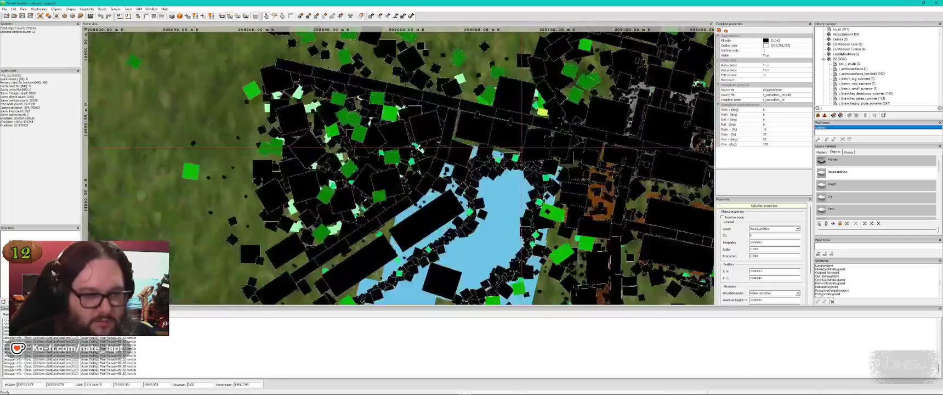
scroll(540, 145, down, 1)
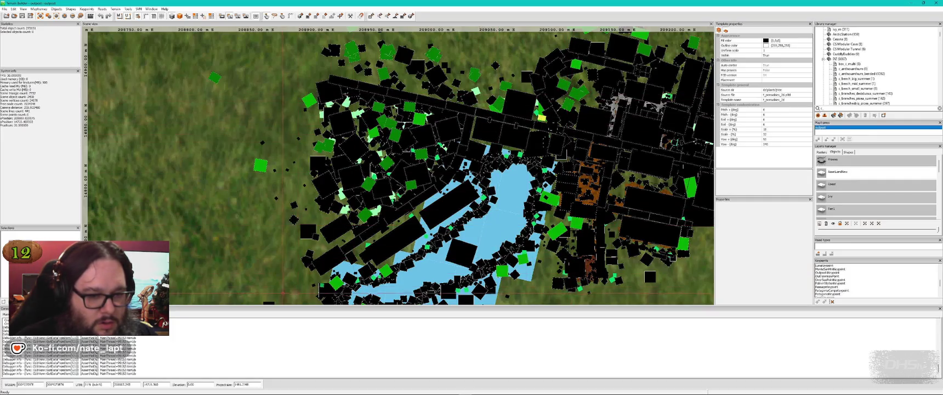
scroll(288, 203, down, 3)
scroll(288, 203, down, 3)
scroll(588, 239, down, 4)
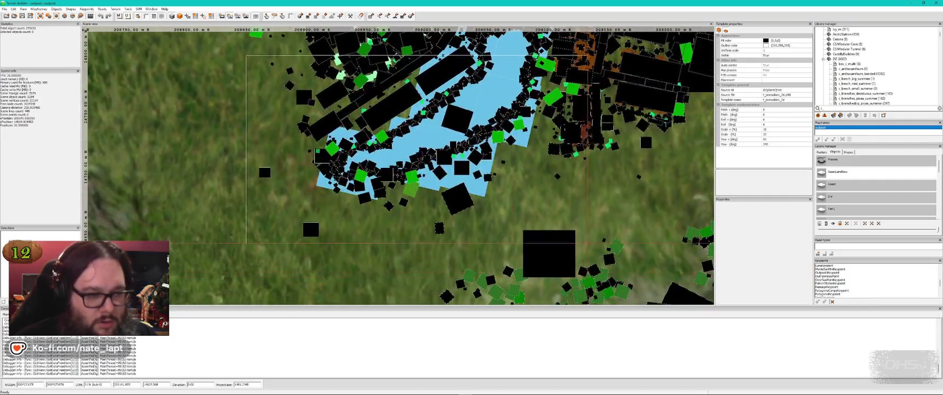
scroll(397, 164, right, 10)
scroll(398, 165, up, 5)
- Box-select and narrow down to the small power poles in the grass beside the town
mouse_move(270, 79)
mouse_down()
mouse_move(355, 103)
mouse_move(433, 260)
mouse_up()
scroll(328, 137, up, 6)
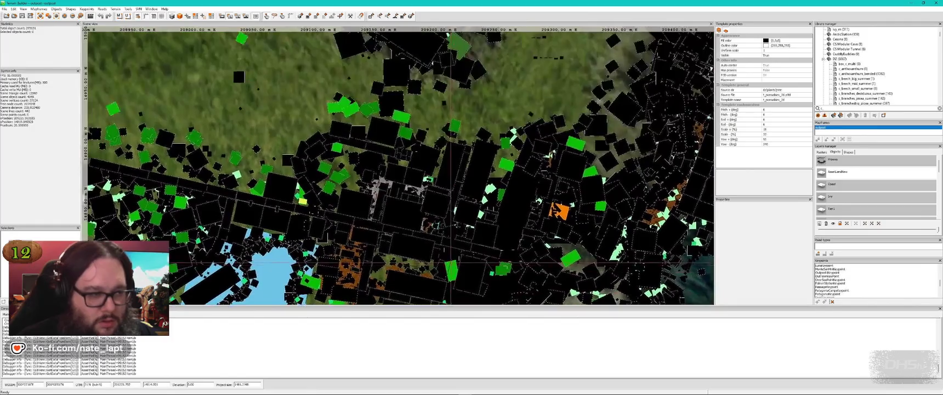
scroll(301, 82, up, 3)
scroll(307, 90, left, 3)
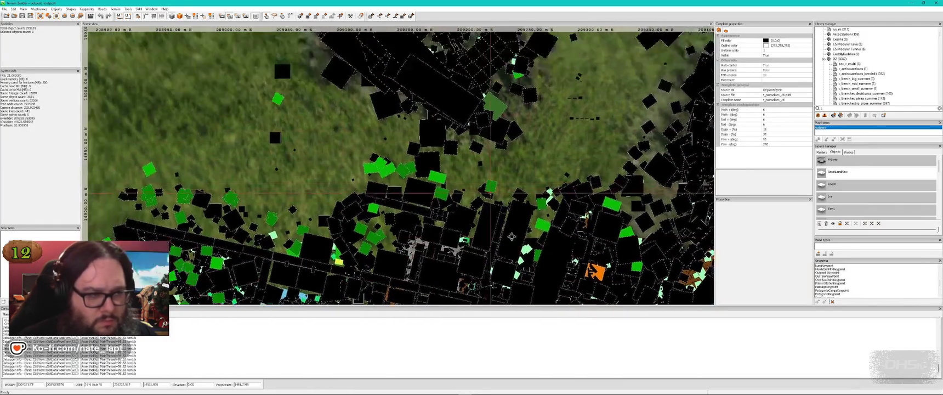
drag(373, 129, 636, 270)
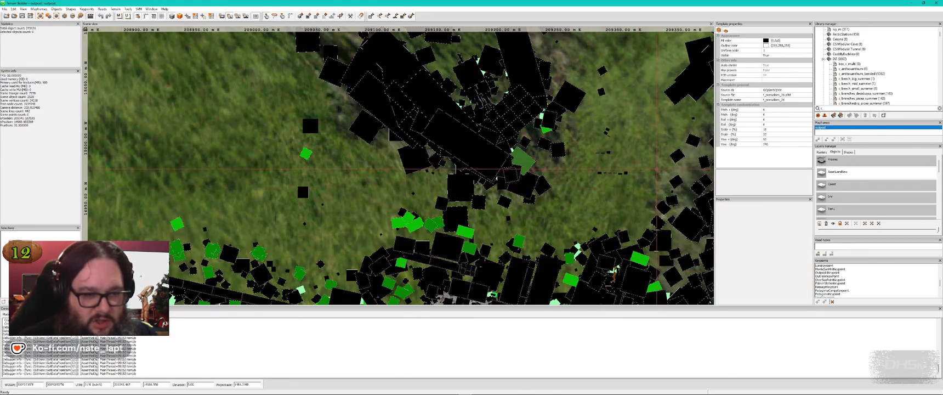
drag(656, 120, 542, 232)
scroll(623, 159, up, 3)
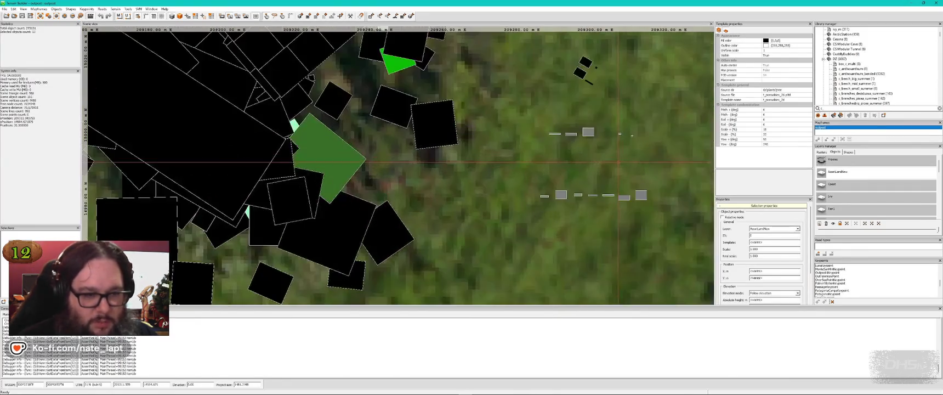
mouse_move(622, 214)
mouse_down()
mouse_move(565, 188)
mouse_move(518, 80)
mouse_move(640, 195)
mouse_move(640, 275)
mouse_up()
scroll(540, 90, up, 1)
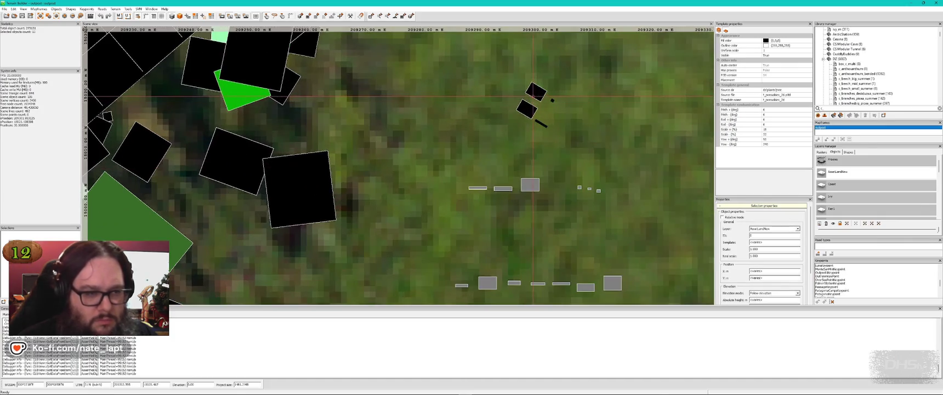
key(alt+Tab)
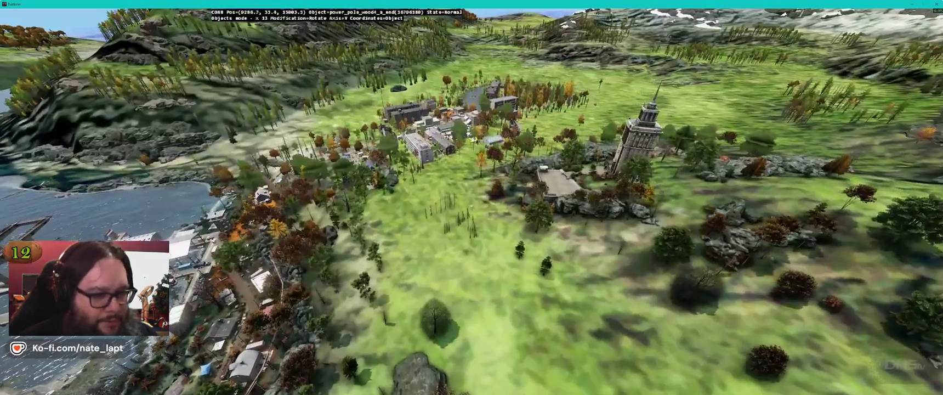
key(w)
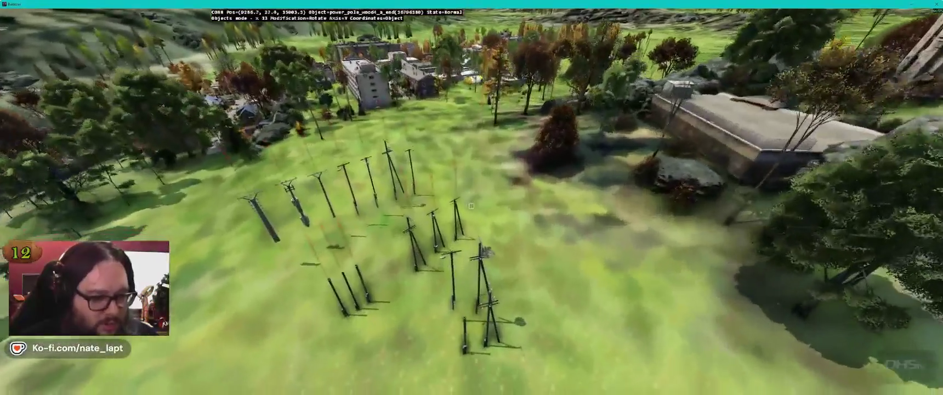
key(w)
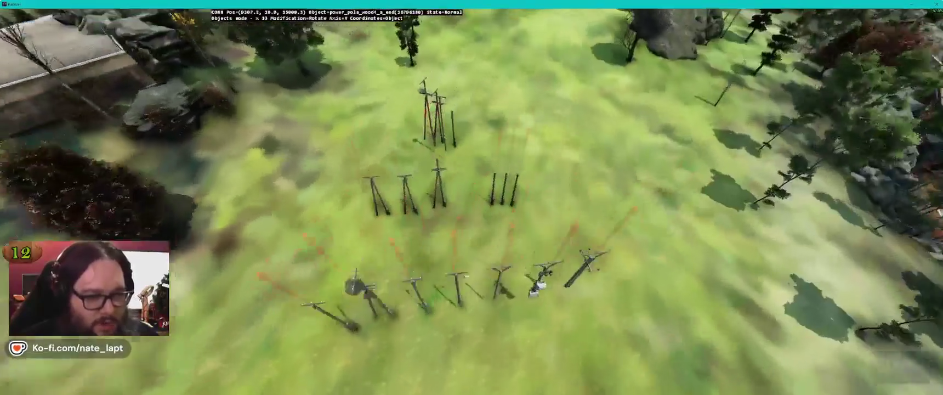
key(alt+Tab)
scroll(398, 164, up, 1)
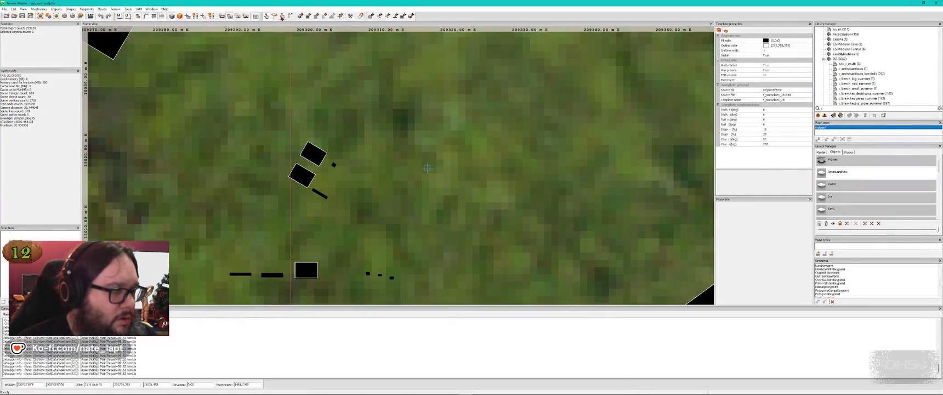
- Select the power poles and assign them to a new layer
click(313, 153)
mouse_move(202, 96)
mouse_down()
mouse_move(327, 211)
mouse_move(379, 235)
mouse_up()
click(769, 230)
click(768, 230)
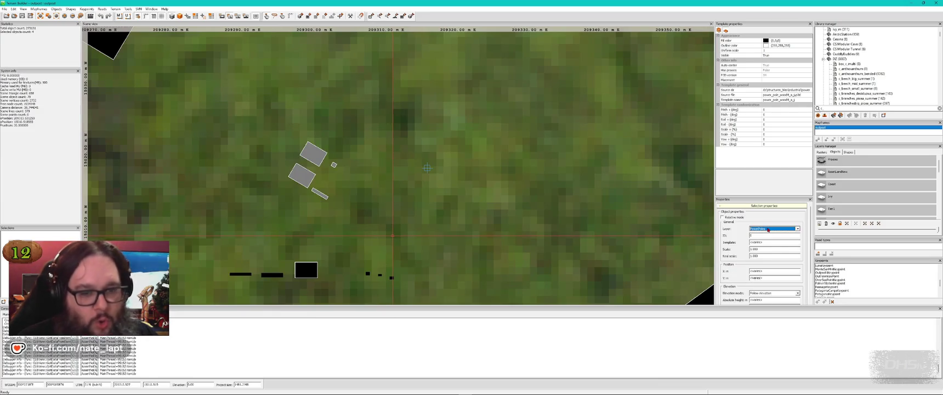
click(767, 230)
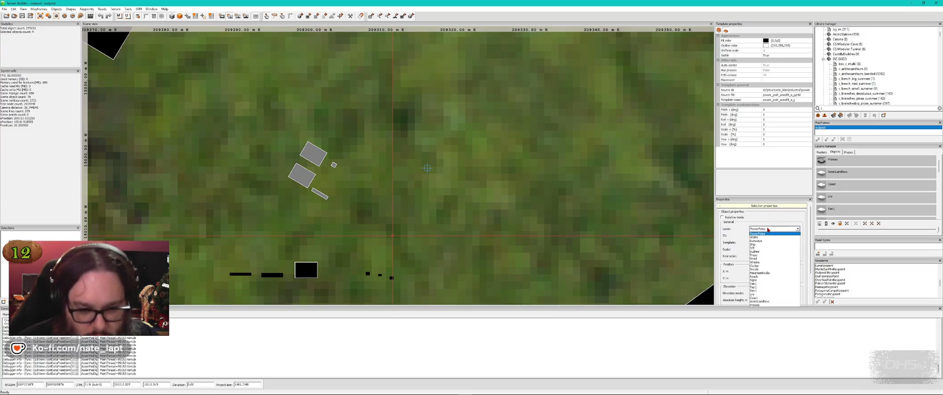
click(770, 303)
- Clear the selection and pick out a small group of objects in the field
scroll(427, 168, down, 5)
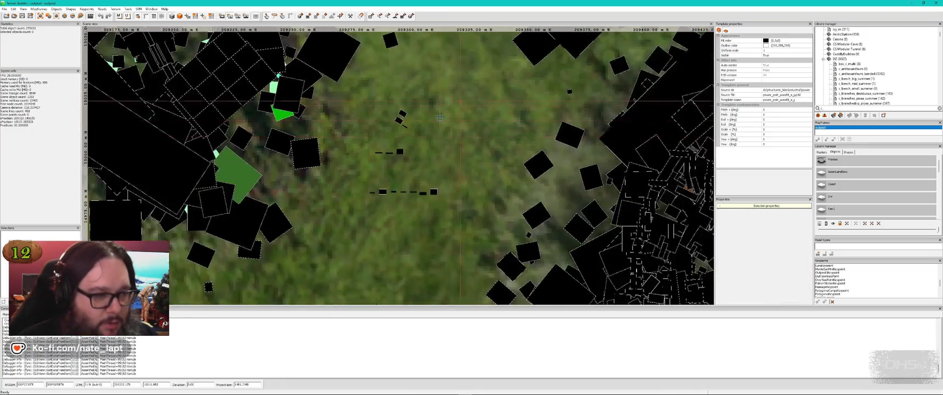
mouse_move(493, 87)
mouse_down()
mouse_move(383, 217)
mouse_move(332, 227)
mouse_up()
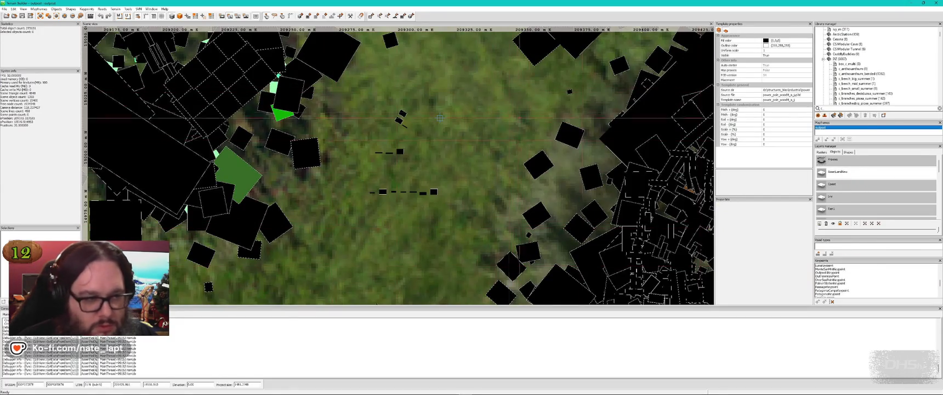
mouse_move(480, 90)
mouse_down()
mouse_move(379, 210)
mouse_move(348, 221)
mouse_up()
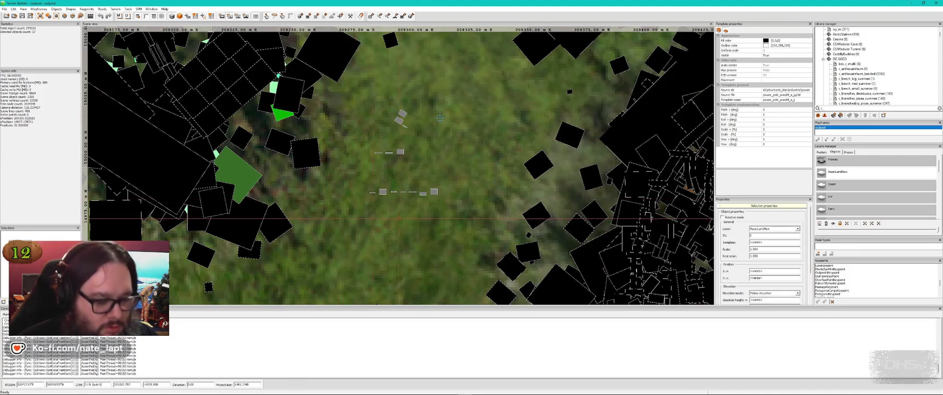
click(440, 117)
scroll(440, 118, down, 8)
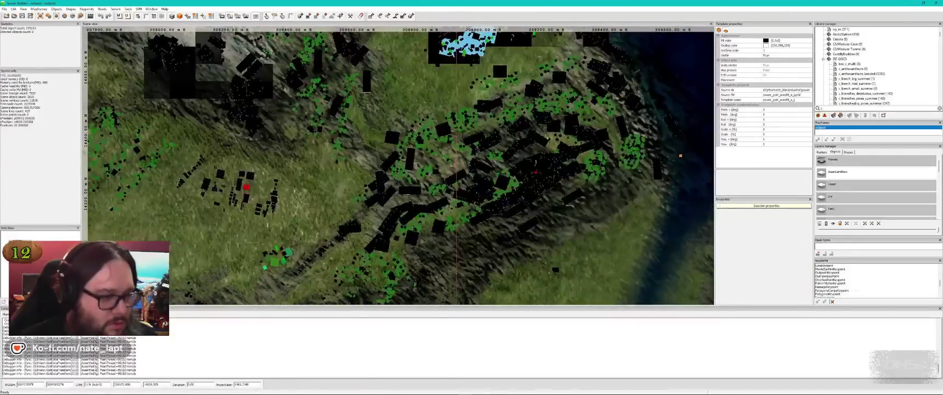
scroll(282, 222, up, 5)
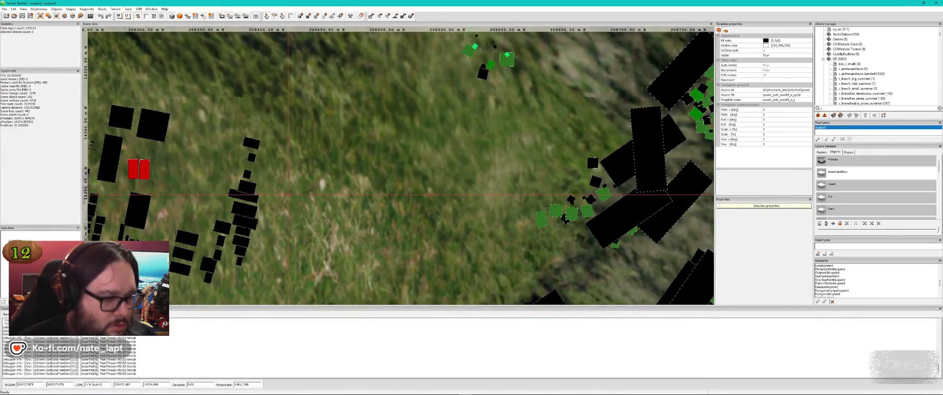
click(288, 194)
scroll(288, 194, down, 8)
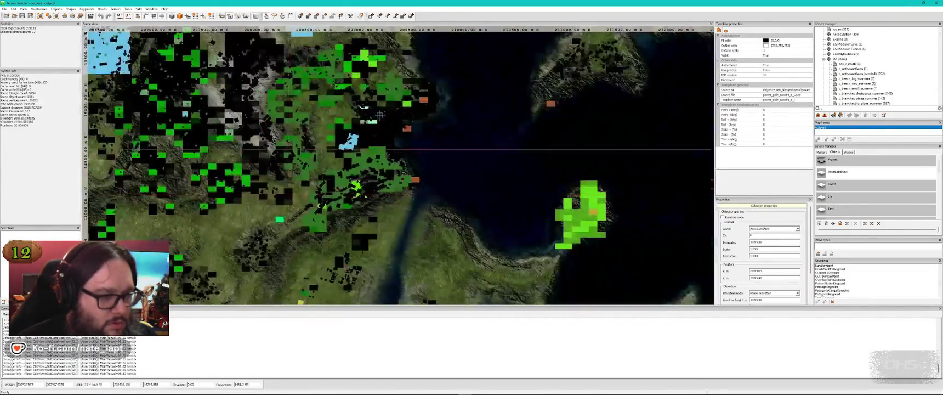
scroll(322, 130, up, 3)
- Fly the Buldozer camera toward the silo and farmhouses, then return to the map
key(alt+Tab)
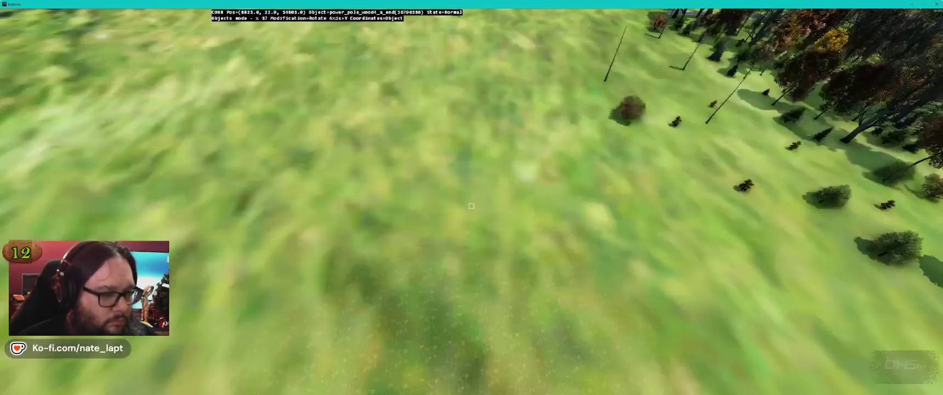
key(s)
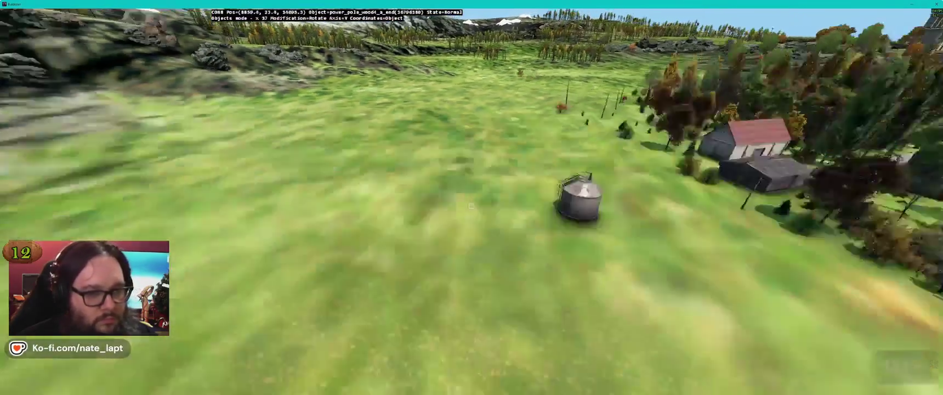
key(w)
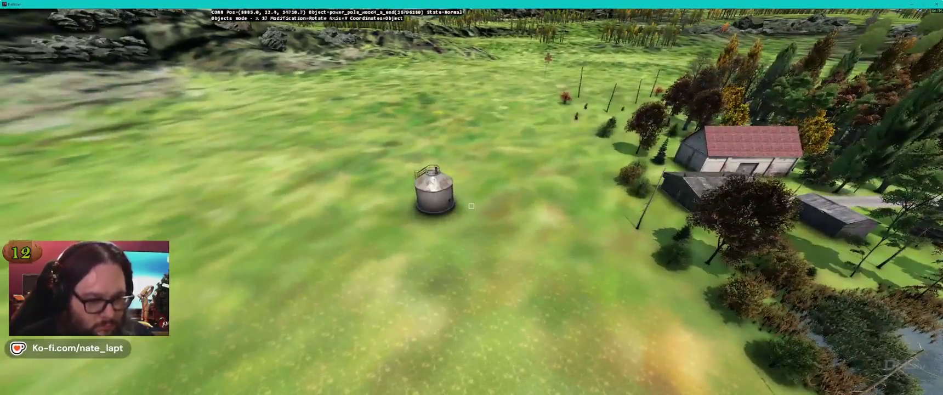
key(alt+Tab)
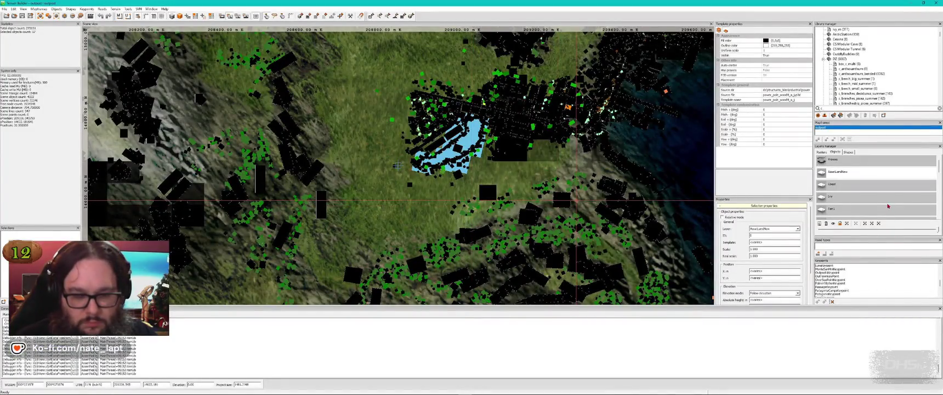
- Make Trees the active layer and select the trees on a hillside patch for 3D preview
scroll(874, 200, down, 3)
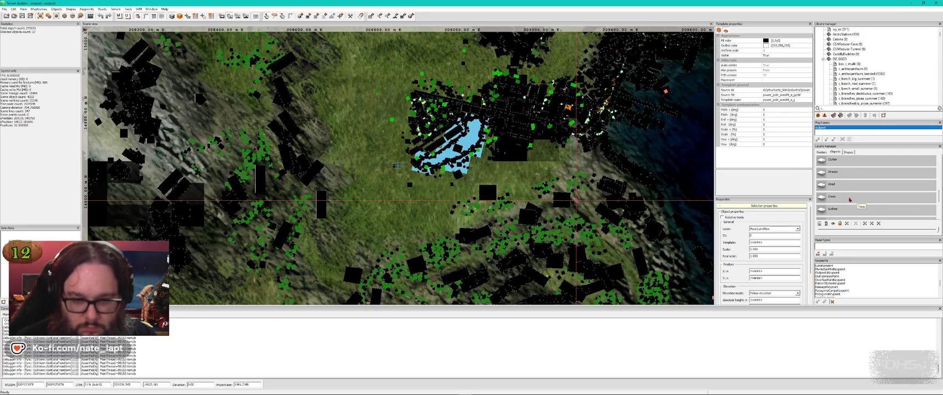
click(850, 199)
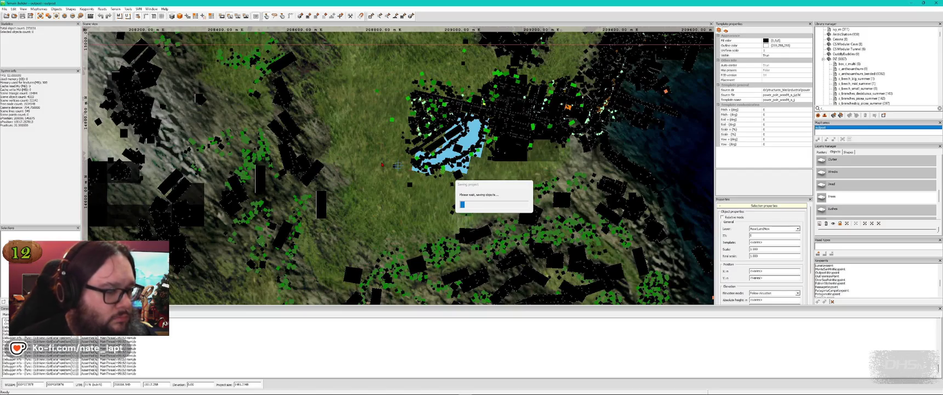
scroll(347, 162, down, 5)
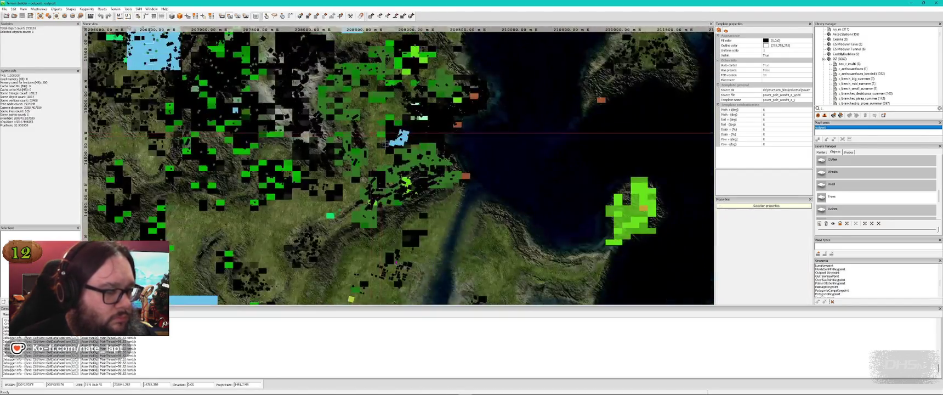
scroll(347, 161, up, 5)
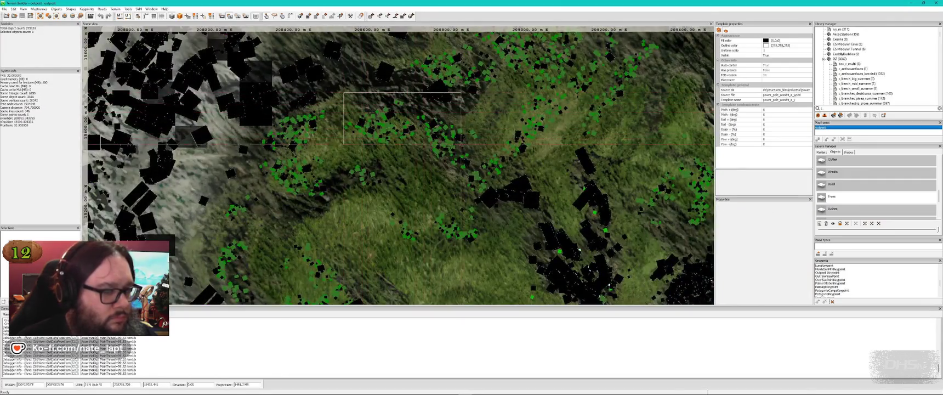
drag(480, 178, 480, 178)
key(alt+Tab)
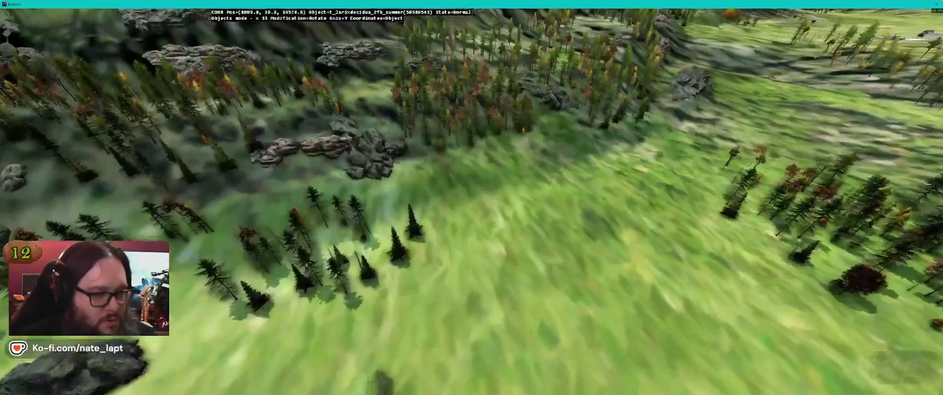
- Fly across the forested slope and over the dense tree cluster, then return to the map
key(Left)
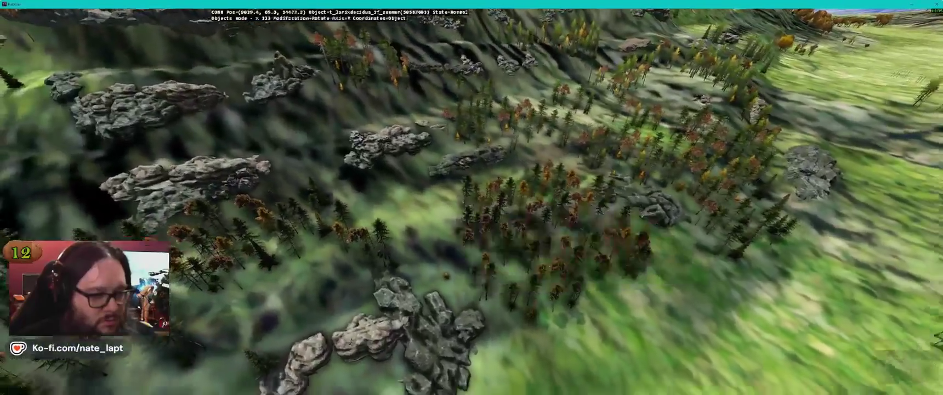
key(Up)
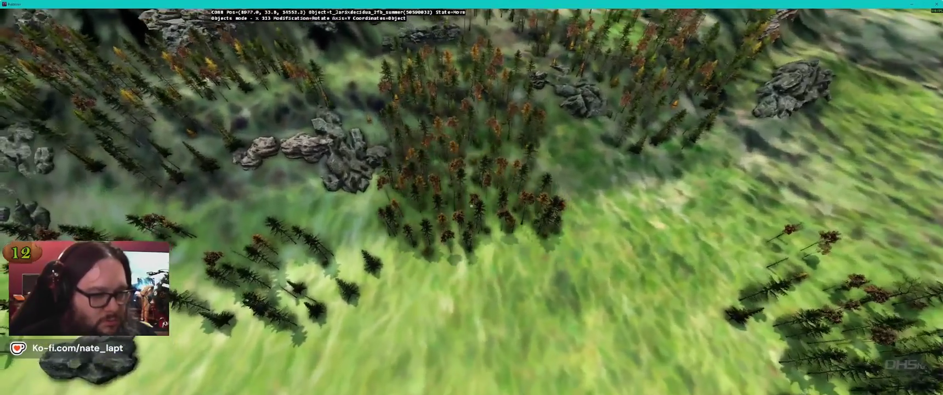
key(alt+Tab)
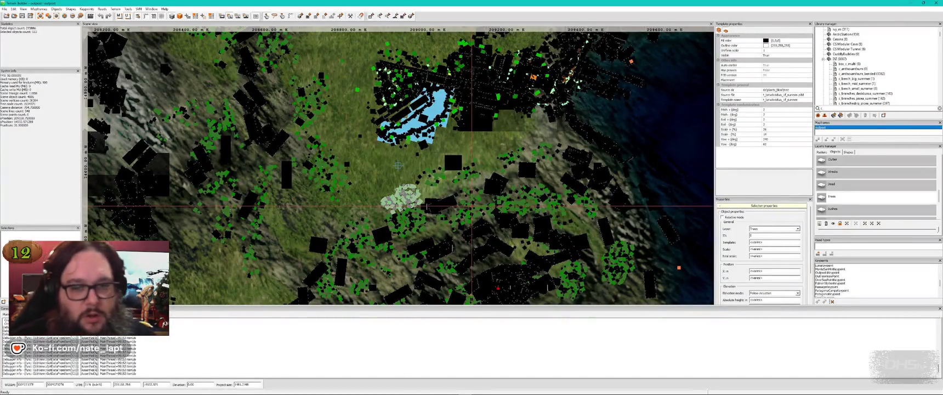
- Deselect the trees, select two objects in the rocky mountain area, and preview them in 3D
click(872, 182)
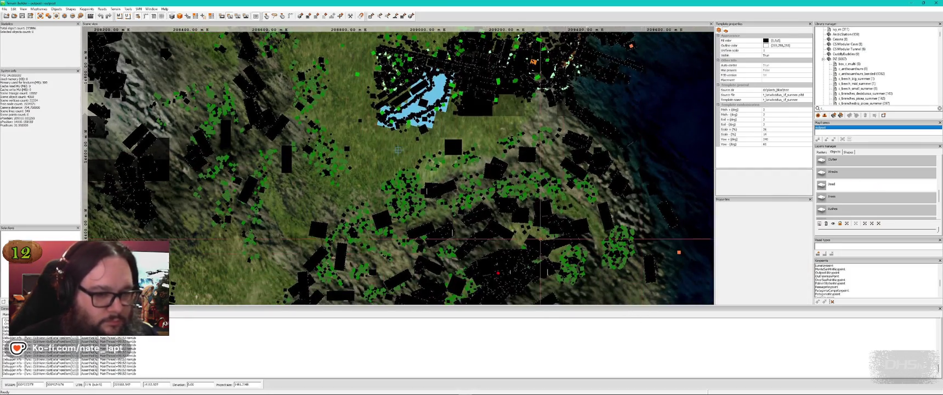
scroll(413, 143, down, 5)
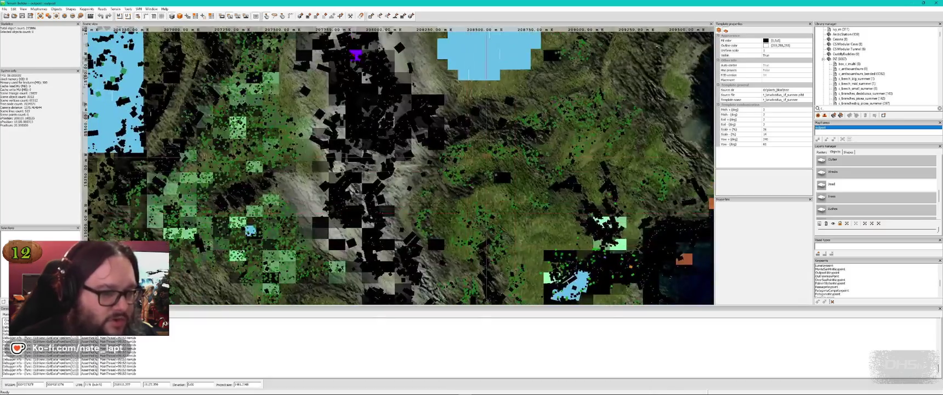
drag(359, 255, 359, 255)
ctrl+click(433, 226)
scroll(433, 226, up, 5)
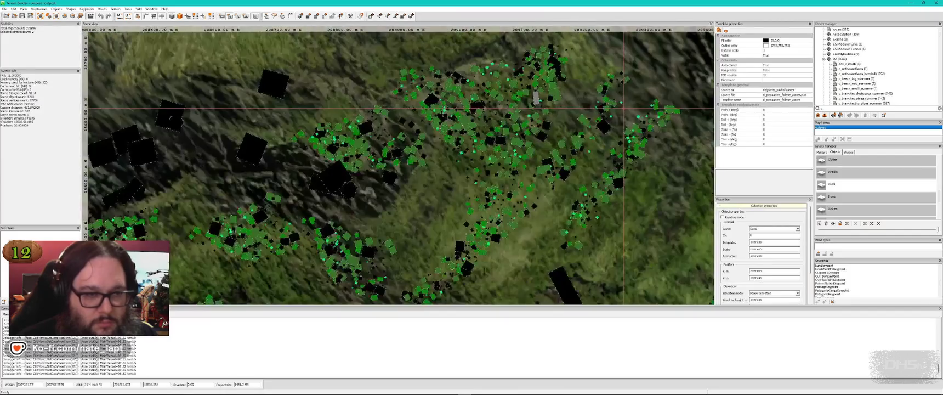
scroll(623, 108, down, 3)
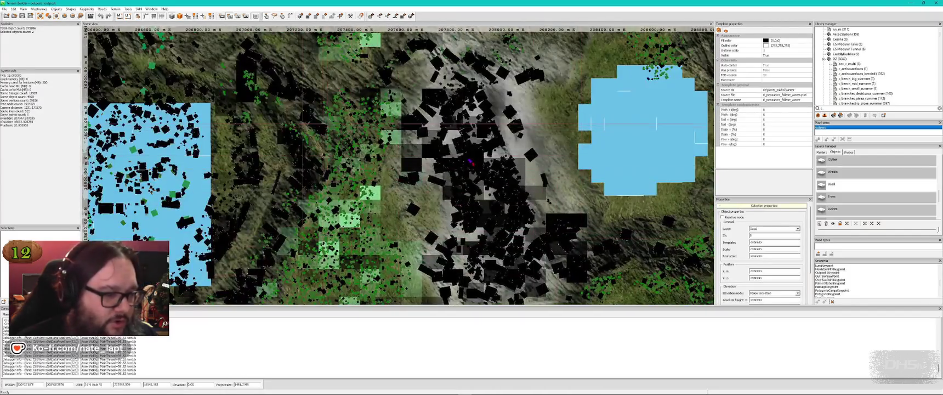
scroll(354, 152, up, 3)
scroll(354, 152, down, 5)
key(alt+Tab)
- Fly low over the forested ridge, across the valley's rocky slope, and on toward the lake
key(w)
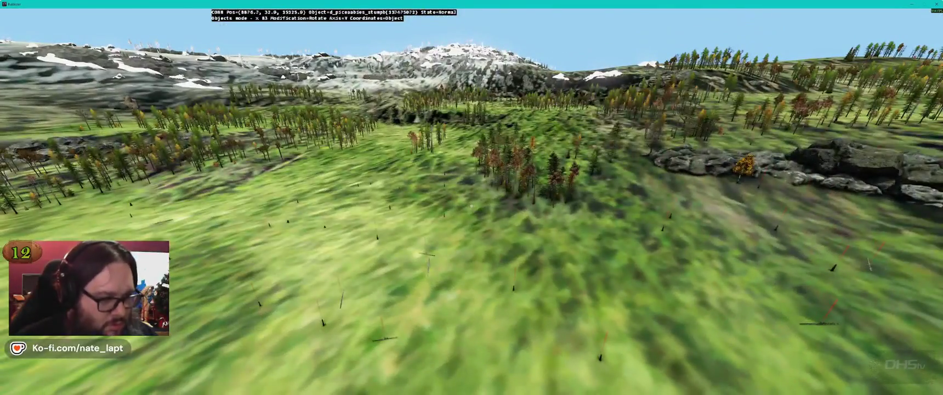
key(w)
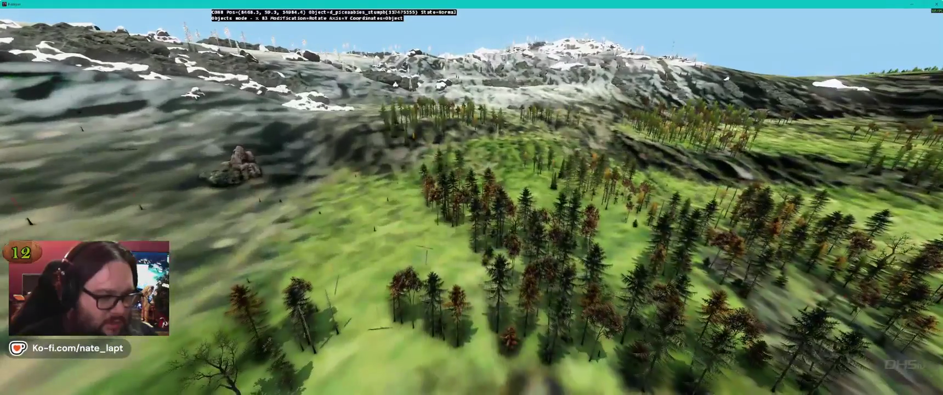
key(w)
key(w)
key(w)
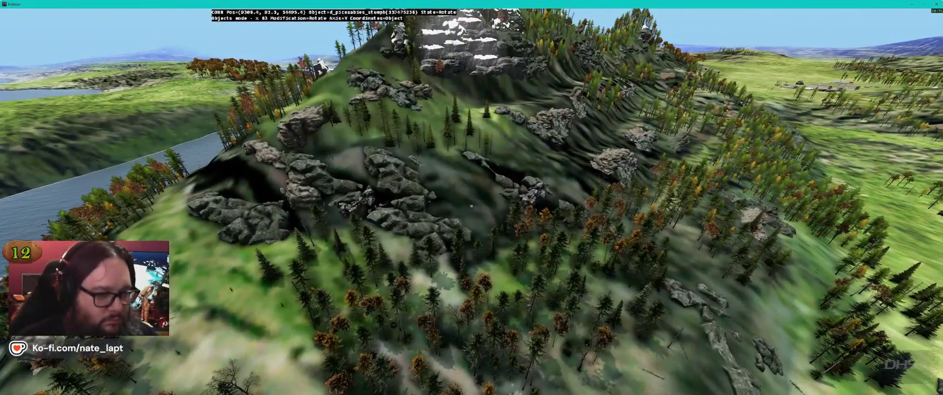
key(w)
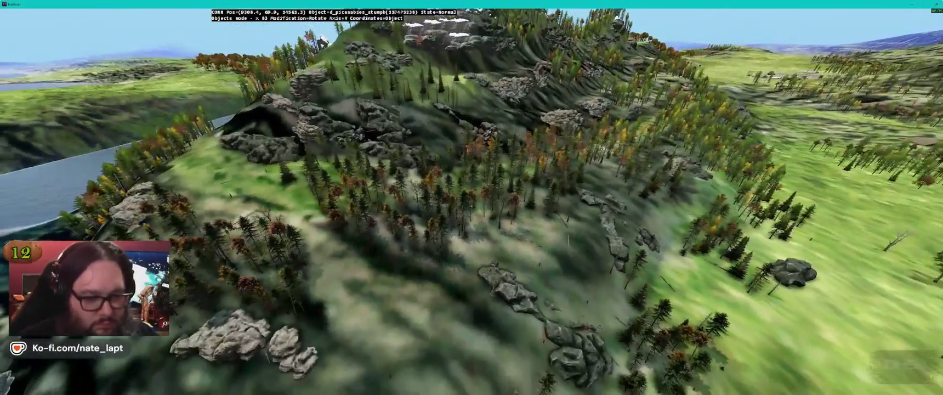
key(w)
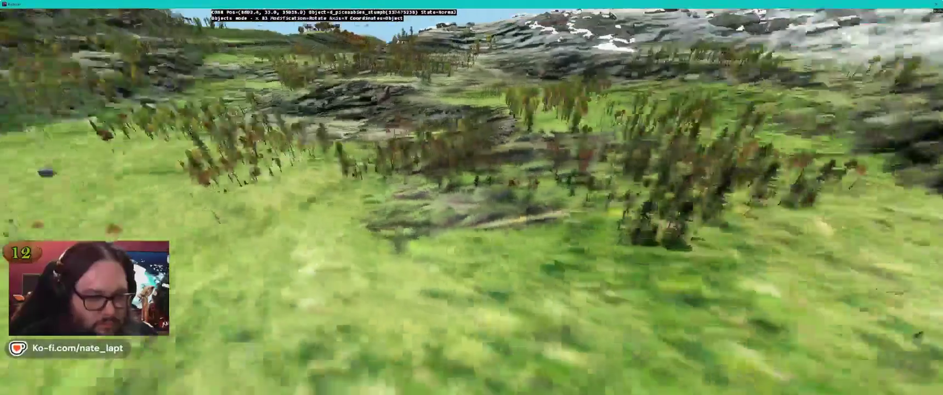
key(w)
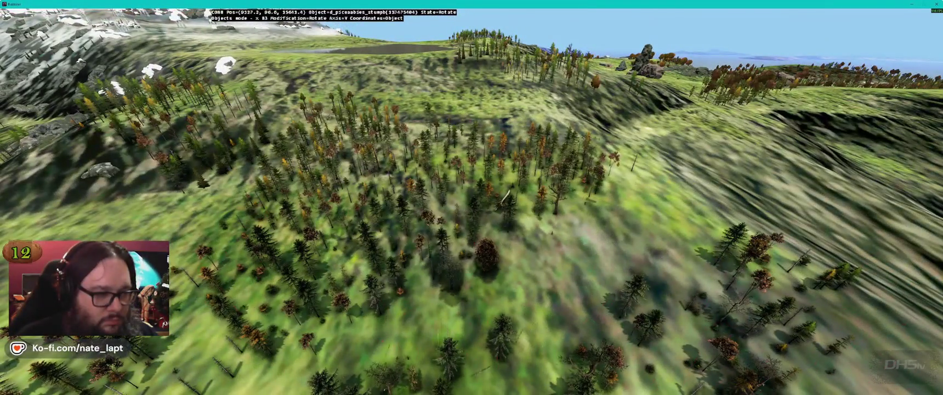
key(w)
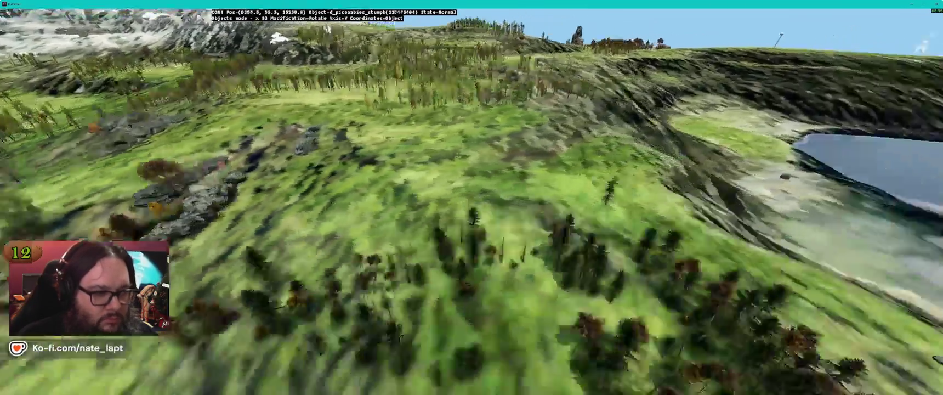
key(w)
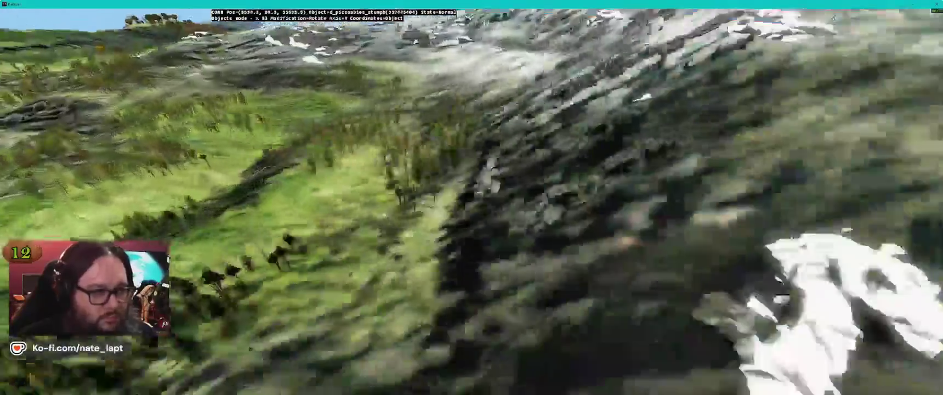
key(alt+Tab)
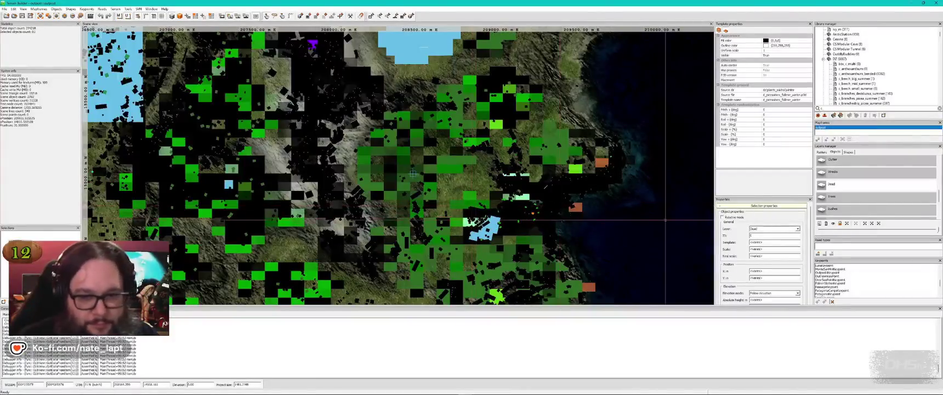
- Make Bushes the active layer, select the 418 forest objects, and view the area in Buldozer
click(832, 210)
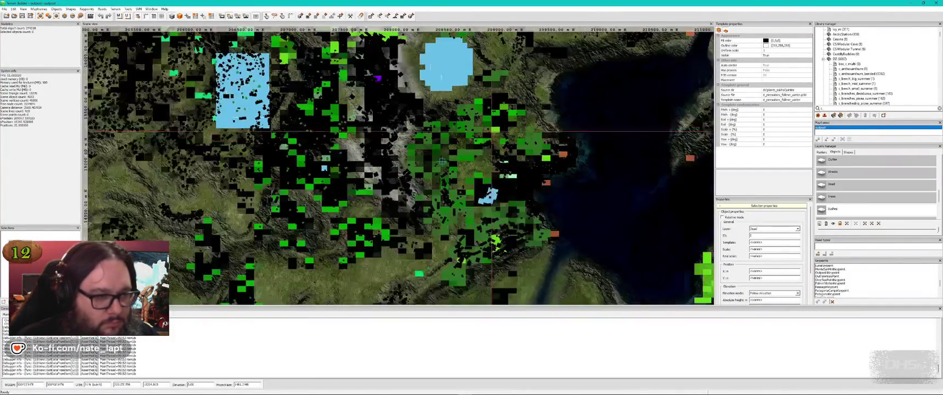
scroll(441, 161, up, 5)
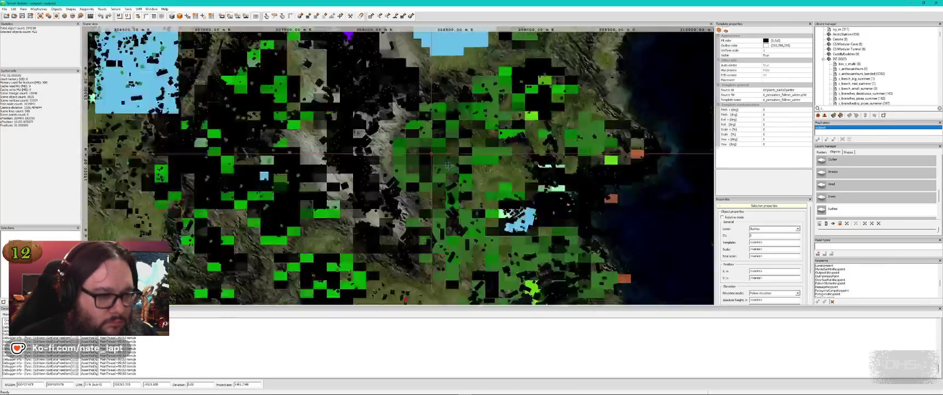
drag(353, 63, 537, 143)
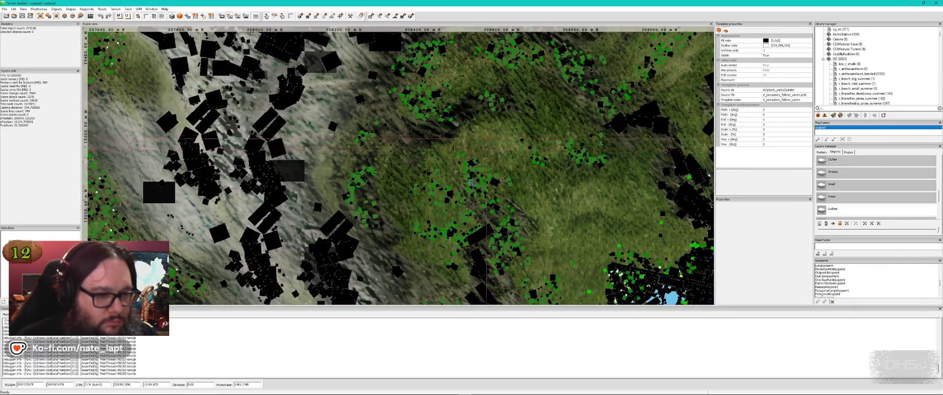
scroll(471, 183, down, 5)
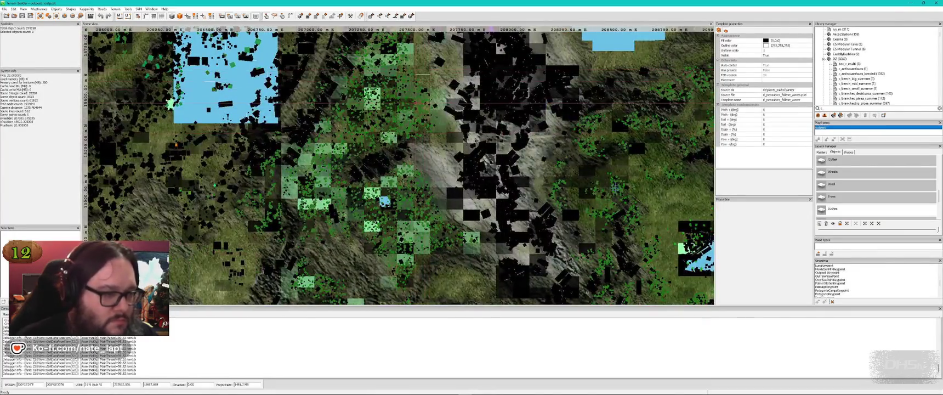
drag(291, 262, 291, 262)
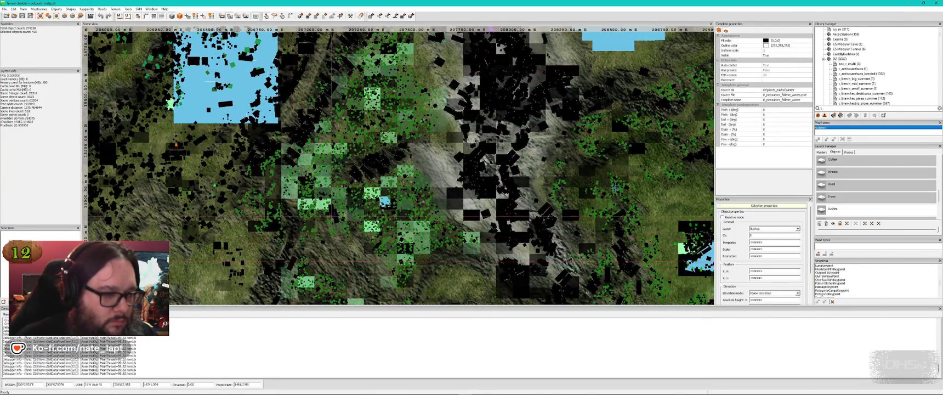
scroll(363, 185, up, 4)
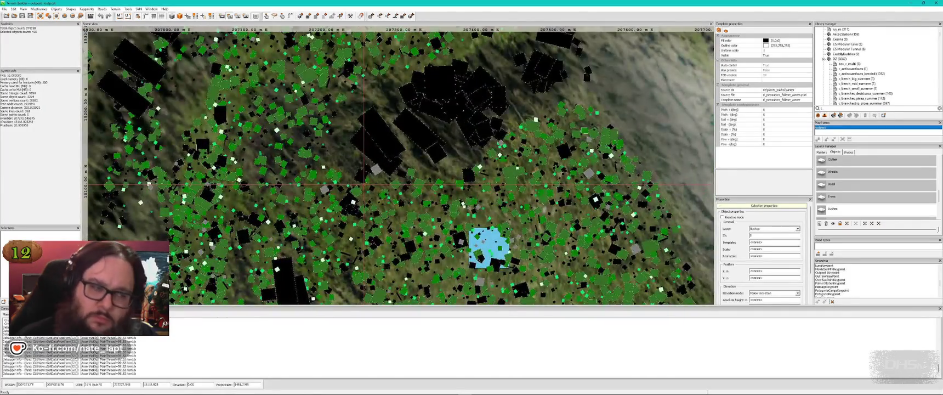
key(alt+Tab)
scroll(472, 206, up, 5)
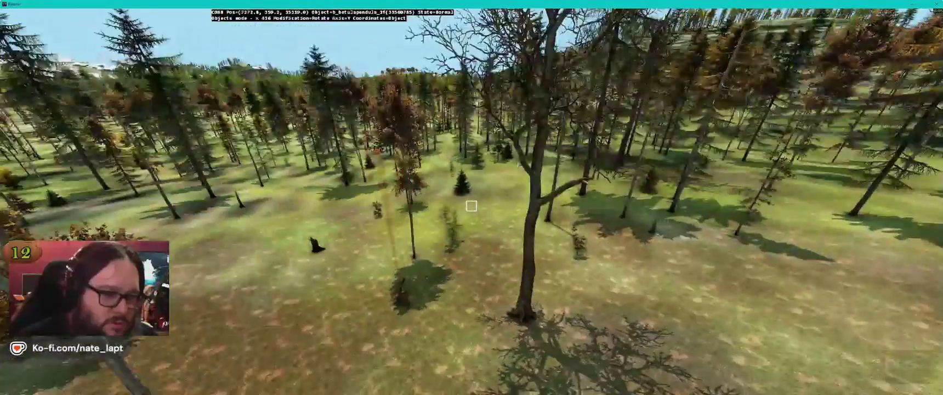
- Fly low over the green forest and look down across the hillside
key(alt+Tab)
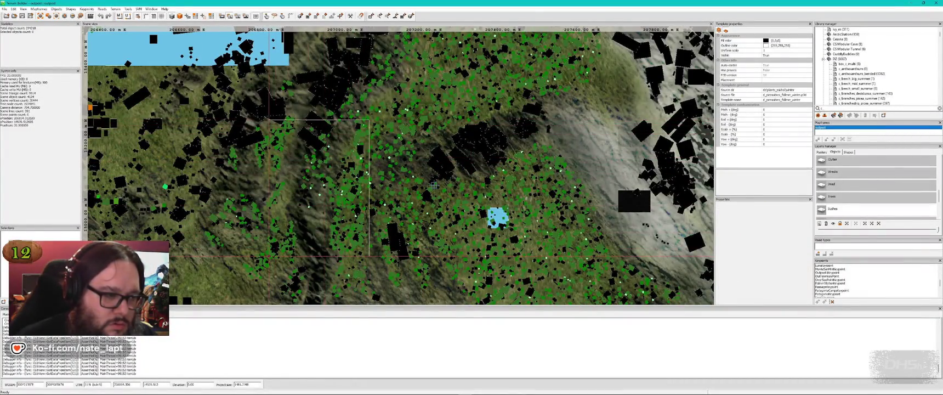
key(alt+Tab)
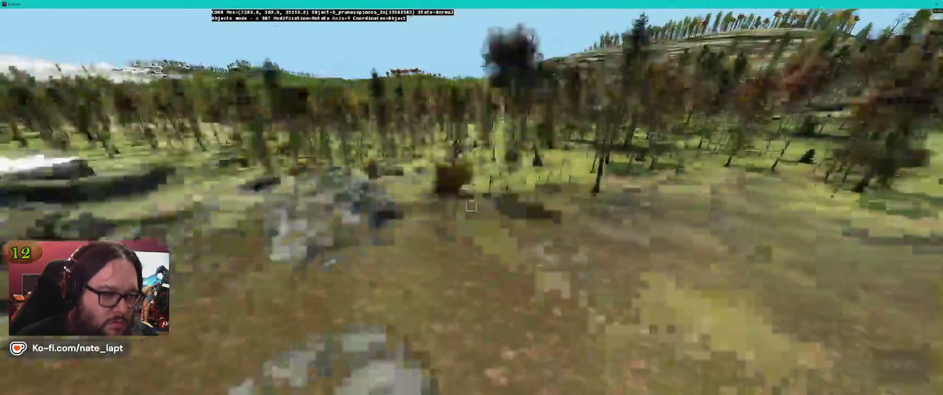
key(w)
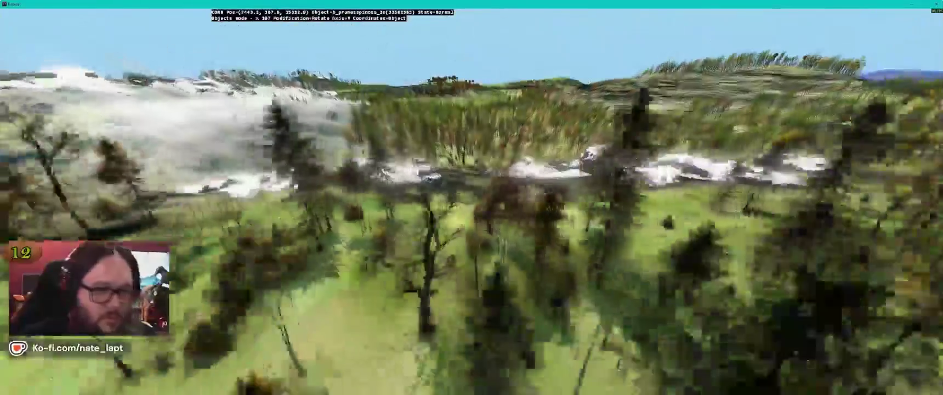
key(w)
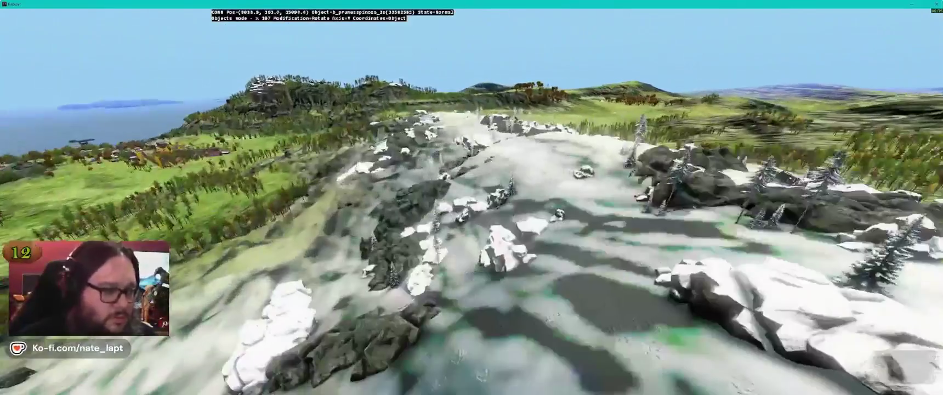
key(w)
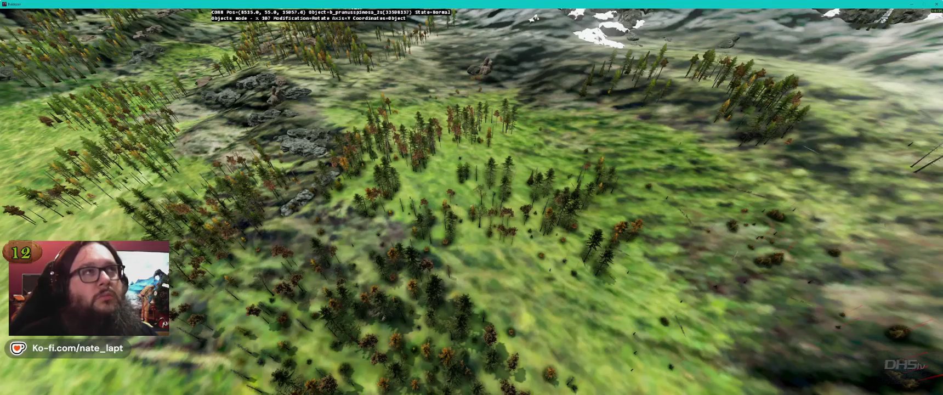
key(w)
key(w)
key(w)
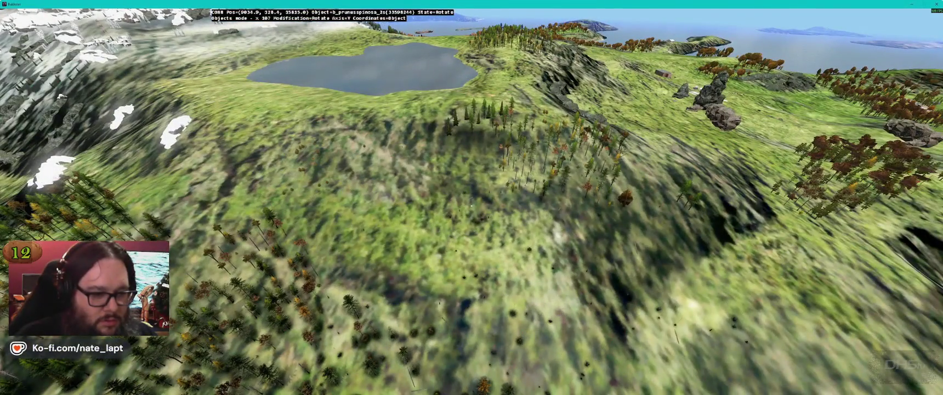
key(d)
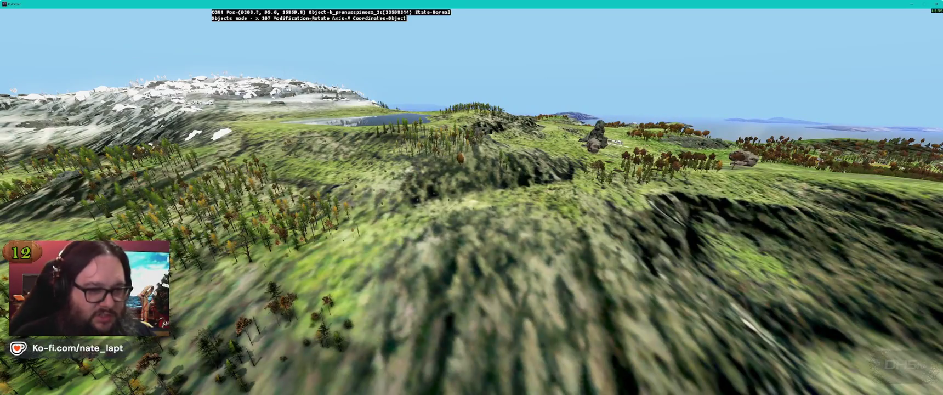
- Climb over the terrain, then descend past rocky slopes and meadow to the fallen spruce
key(w)
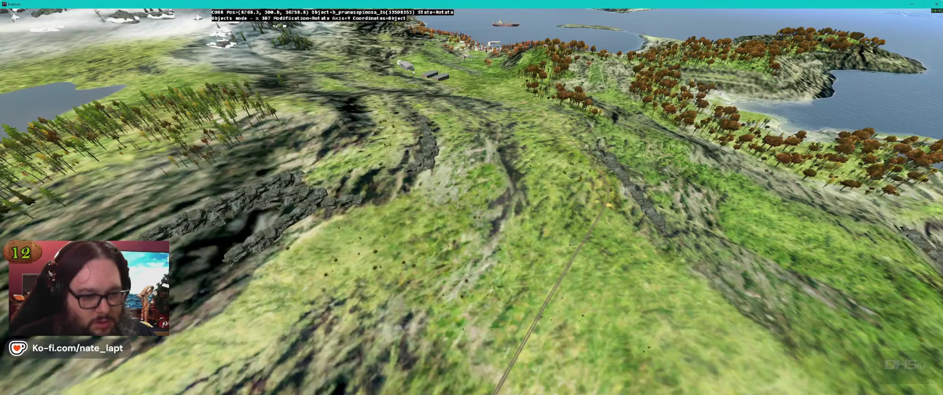
key(w)
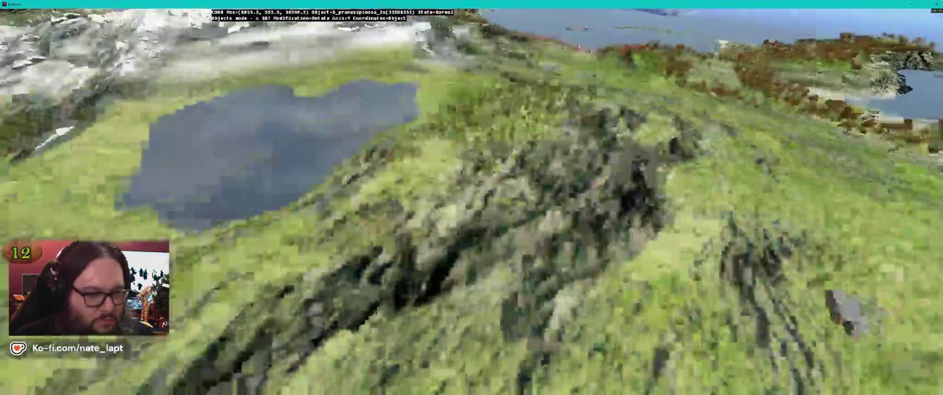
key(w)
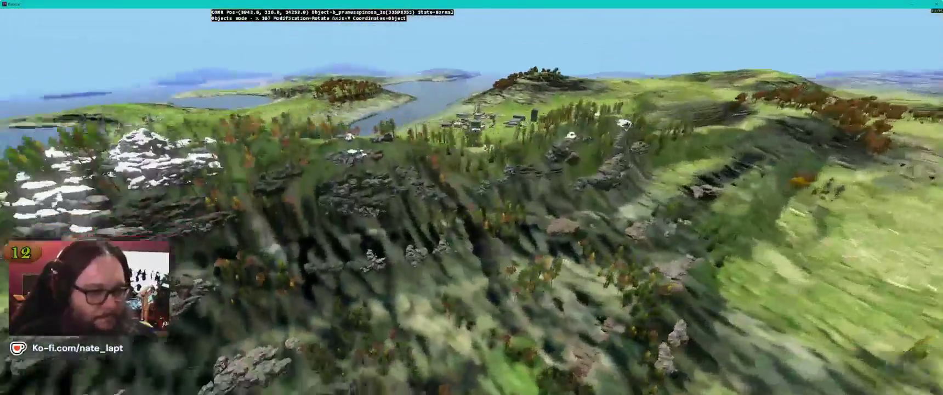
key(w)
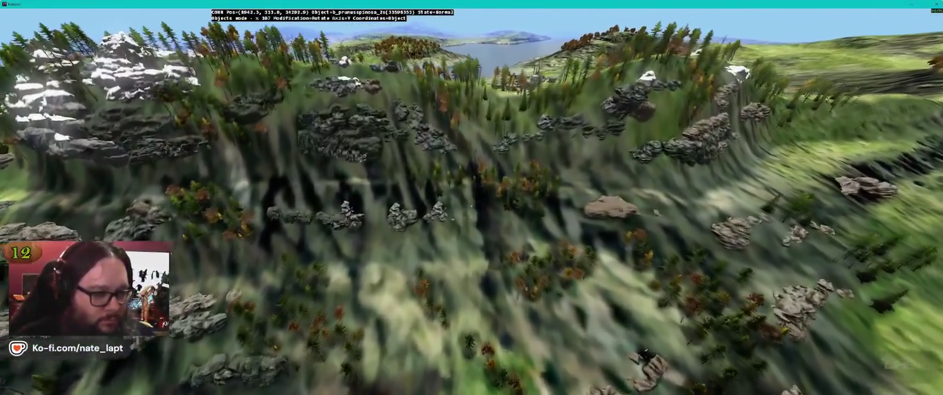
key(w)
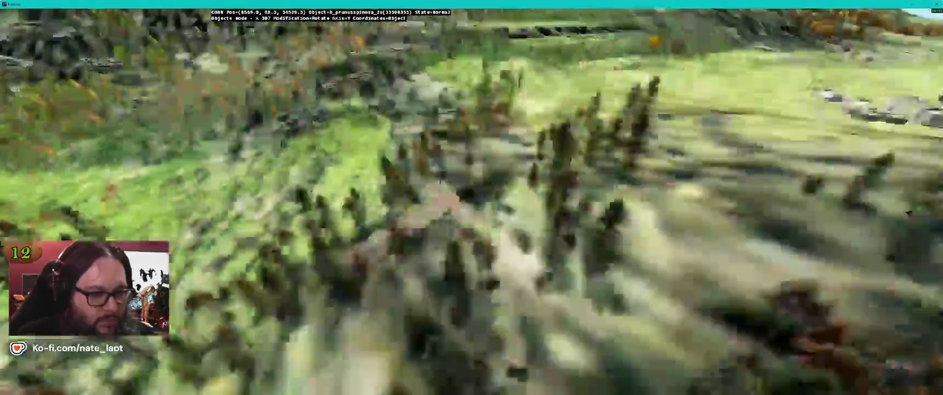
key(w)
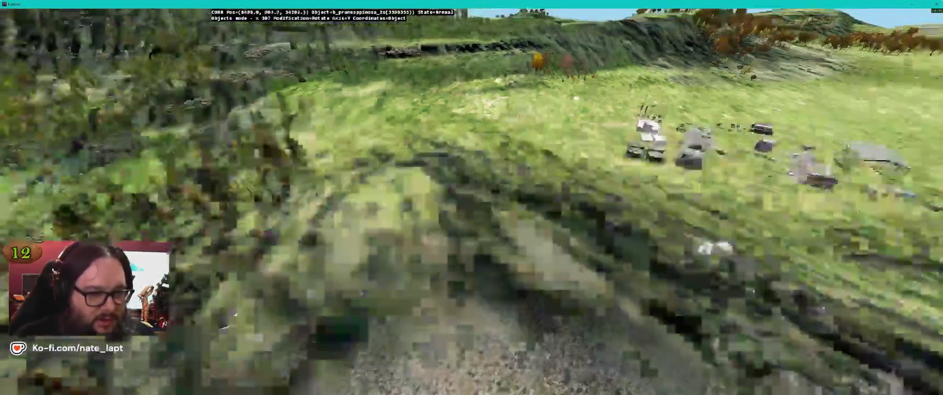
key(w)
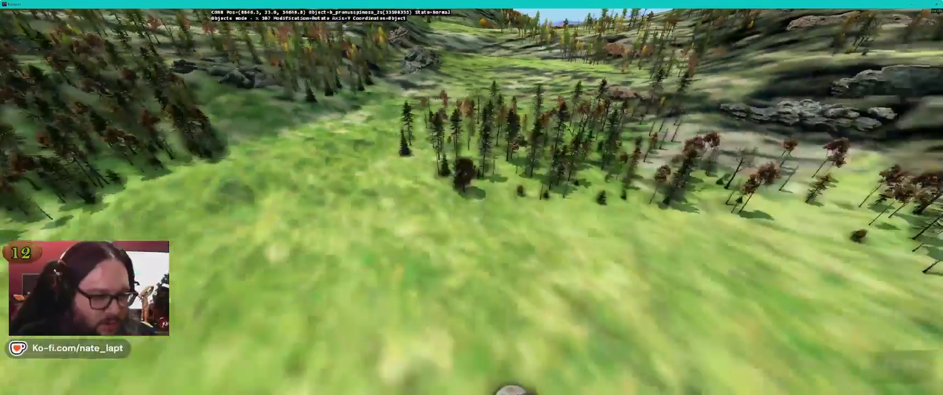
key(w)
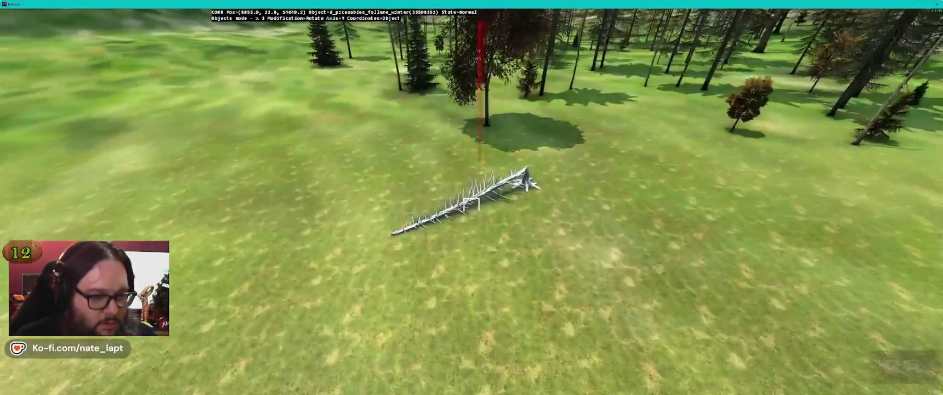
key(alt+Tab)
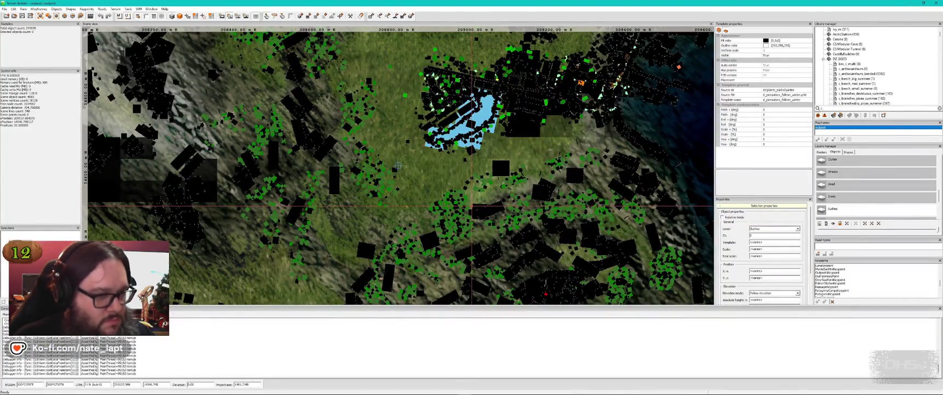
- Rise over the valley and fly across the terrain toward the riverside town, briefly checking the map
scroll(398, 166, down, 2)
key(alt+Tab)
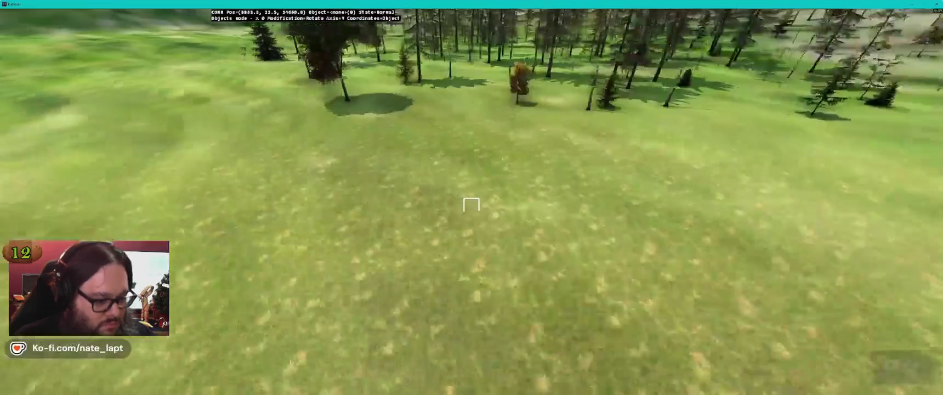
key(s)
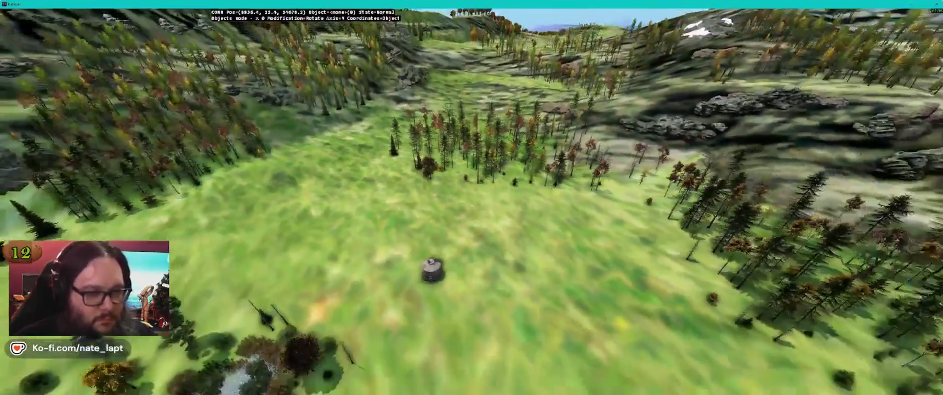
key(w)
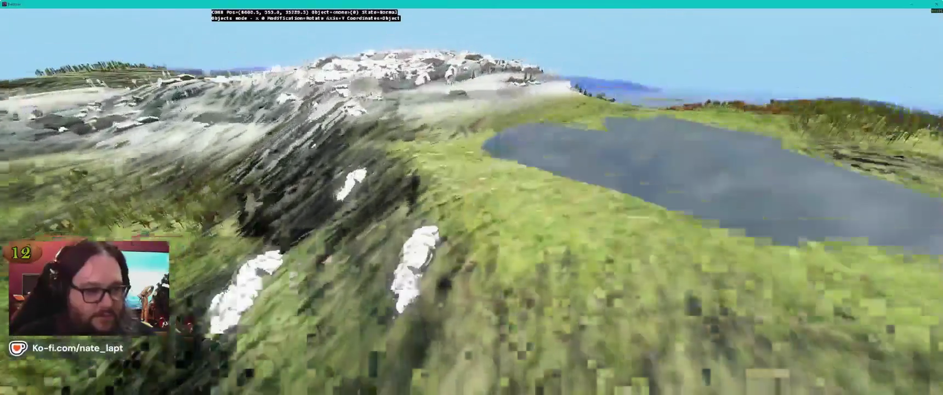
key(w)
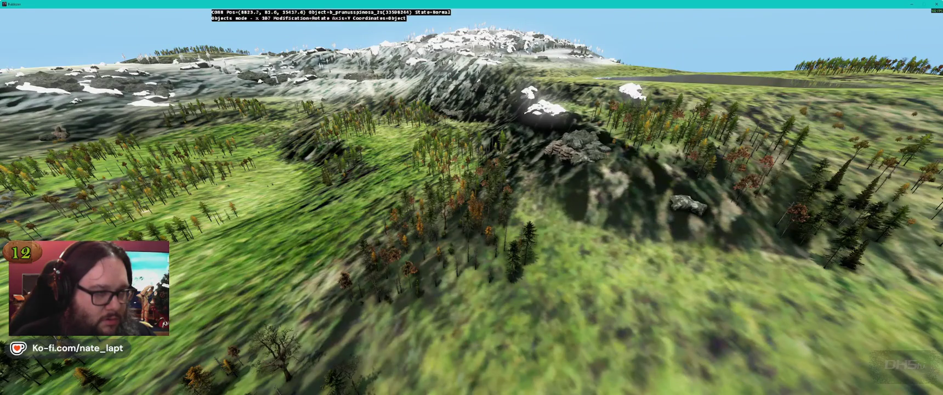
key(w)
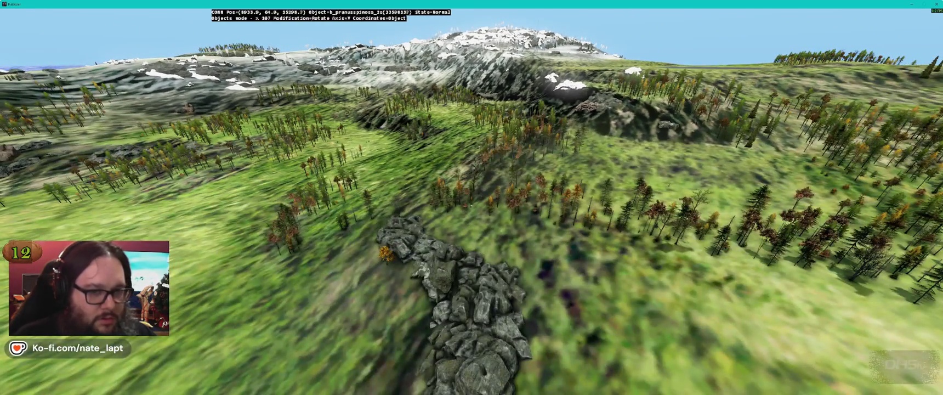
key(alt+Tab)
scroll(357, 142, up, 4)
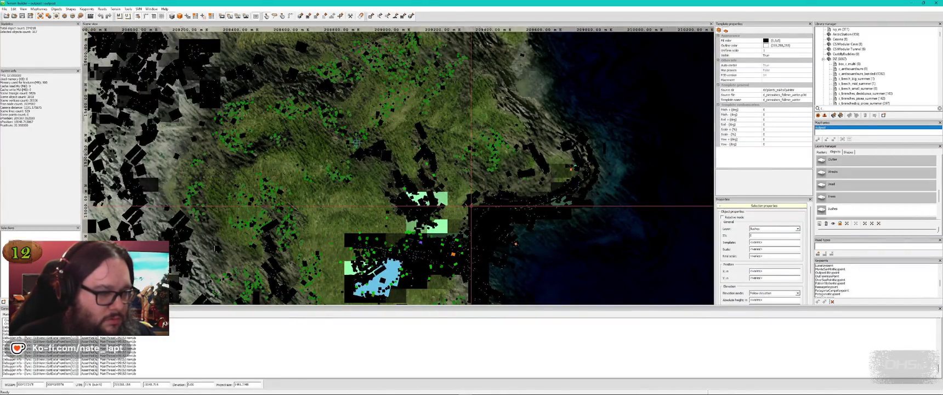
key(alt+Tab)
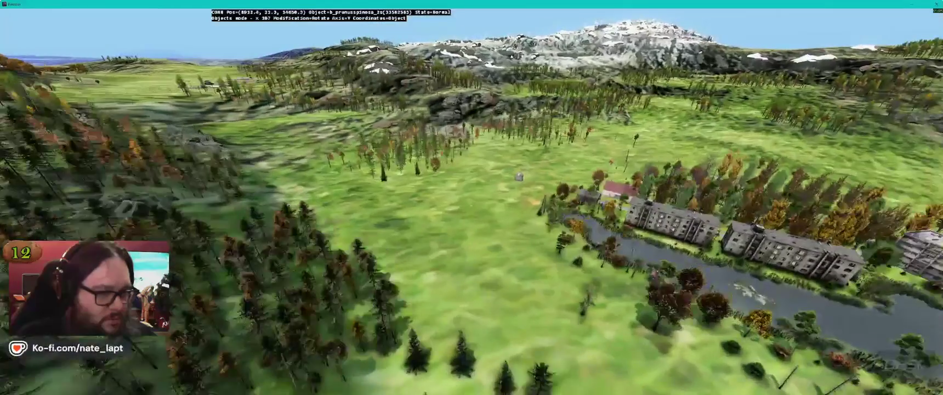
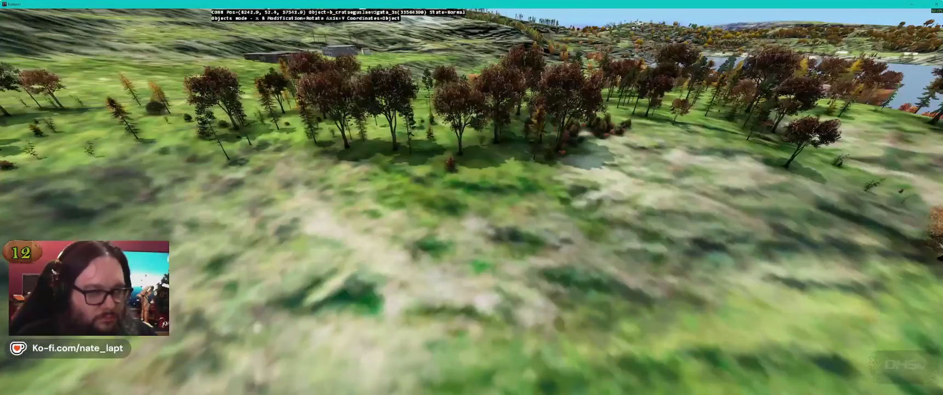
- Toggle between preview and 2D map, shifting the map view over the forest area
key(alt+Tab)
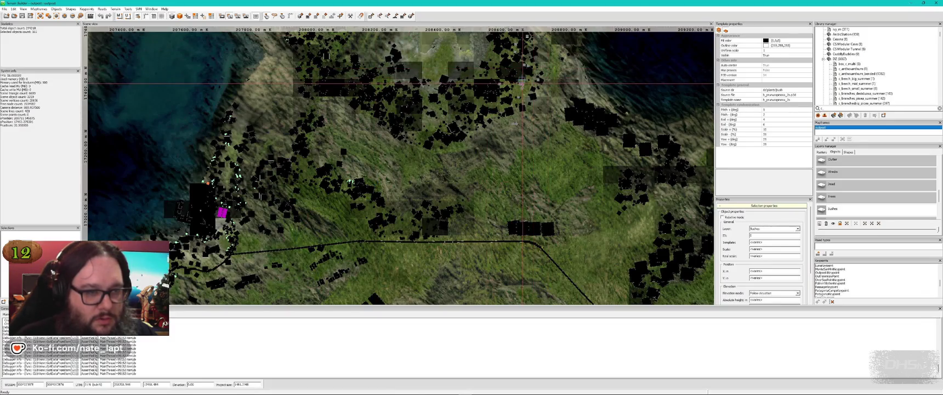
key(alt+Tab)
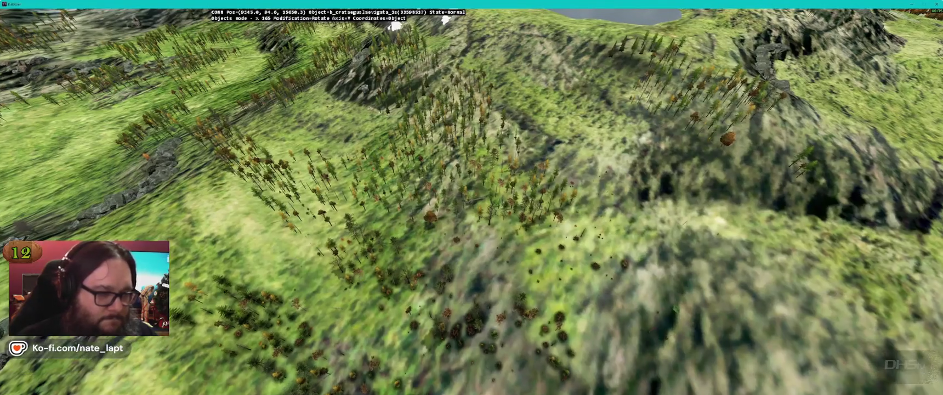
key(alt+Tab)
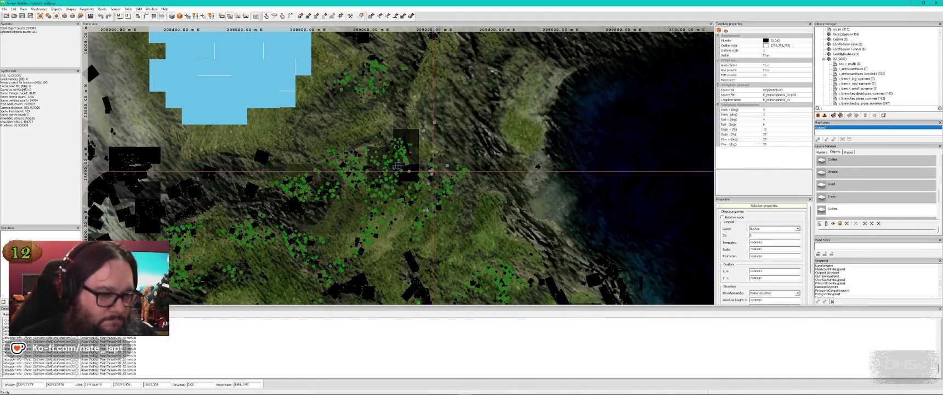
drag(427, 176, 435, 166)
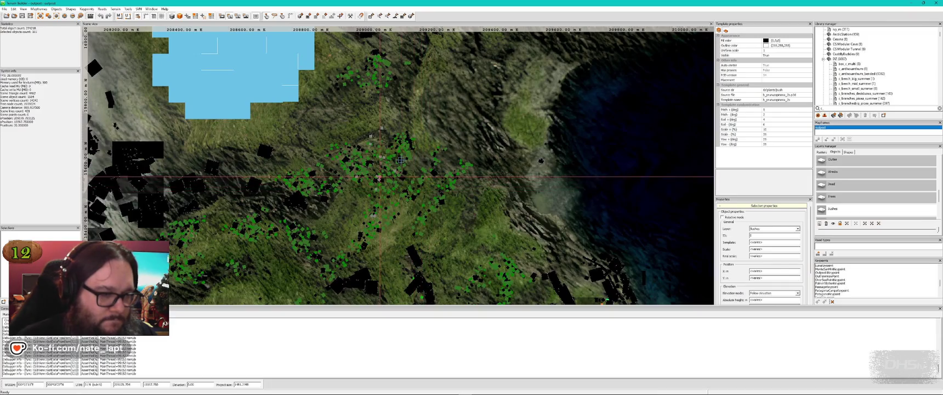
key(alt+Tab)
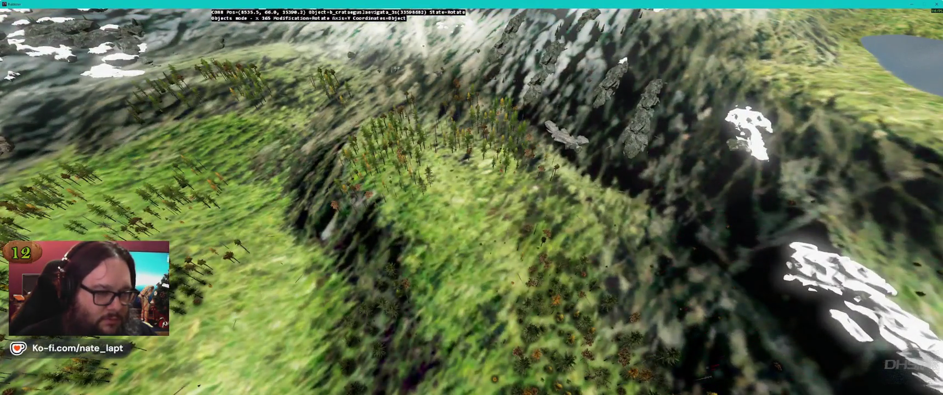
- Fly over the village, rocky snowy slopes and river ridge toward the snowy mountain lake
key(w)
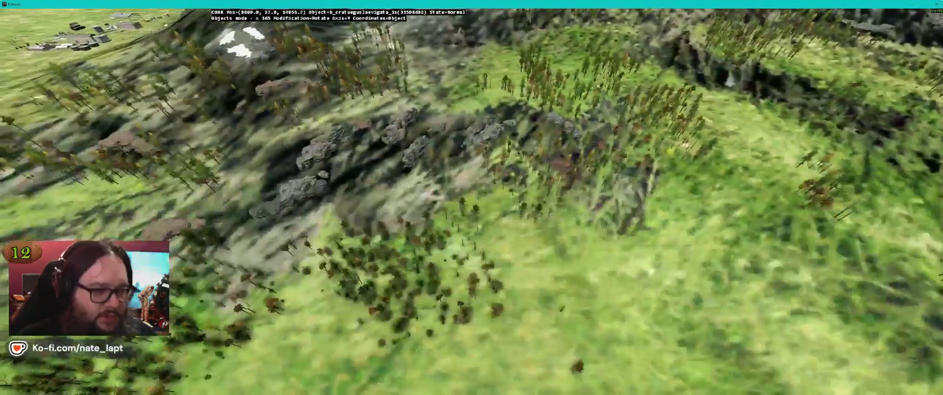
key(w)
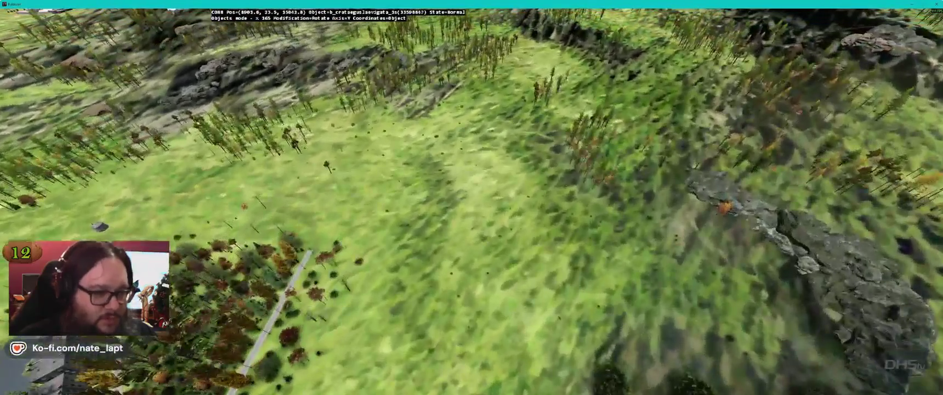
key(w)
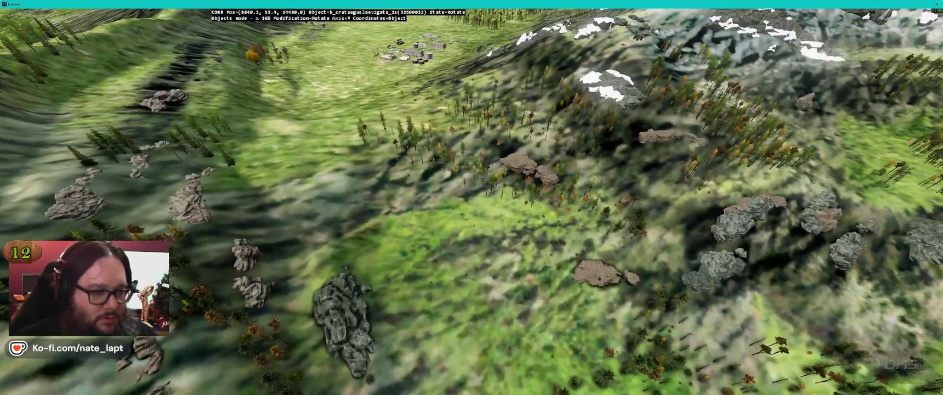
key(w)
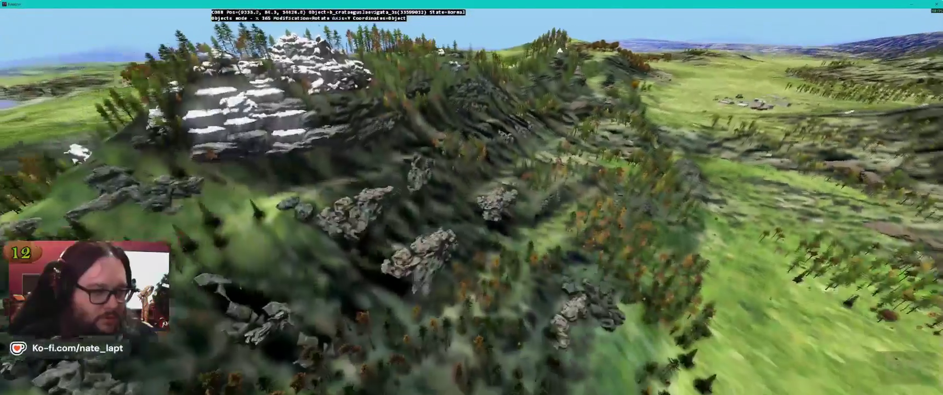
key(w)
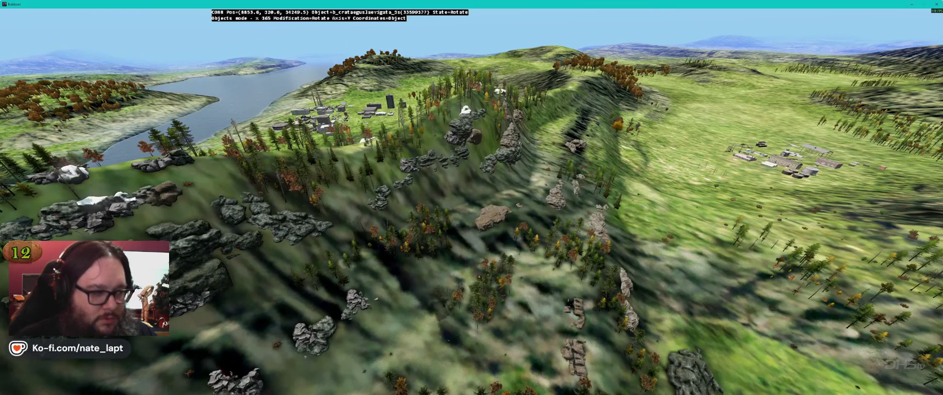
key(w)
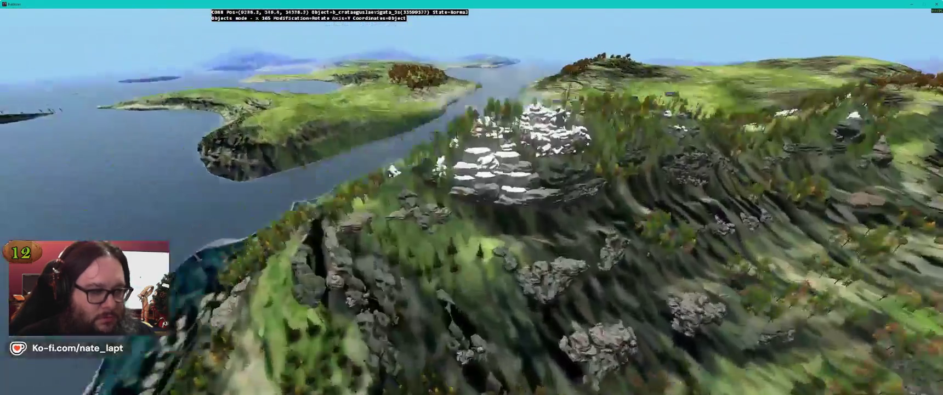
key(w)
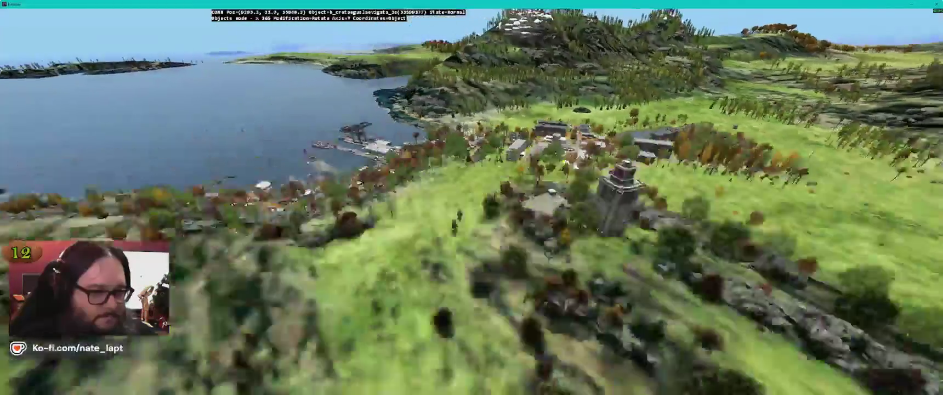
key(w)
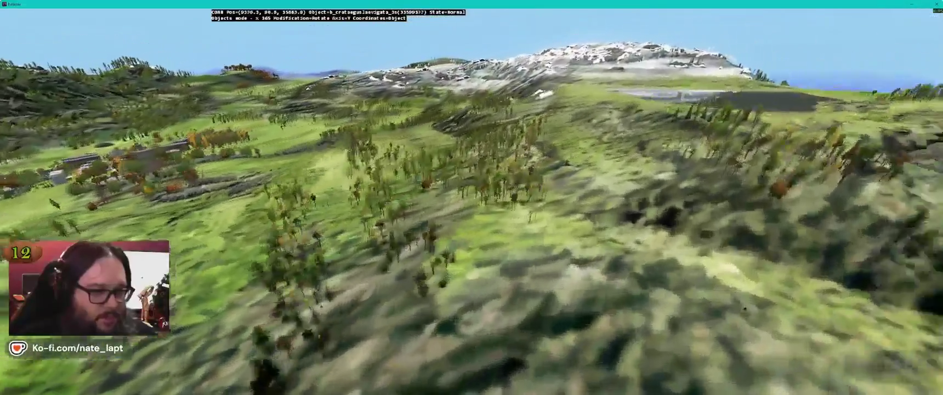
key(w)
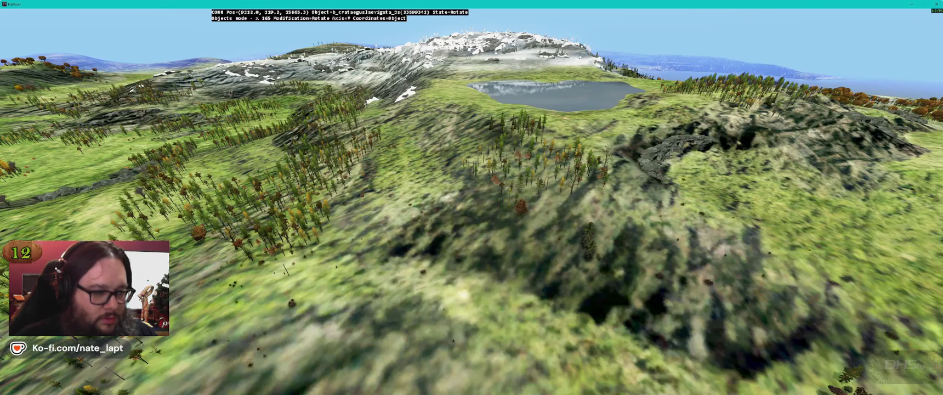
key(s)
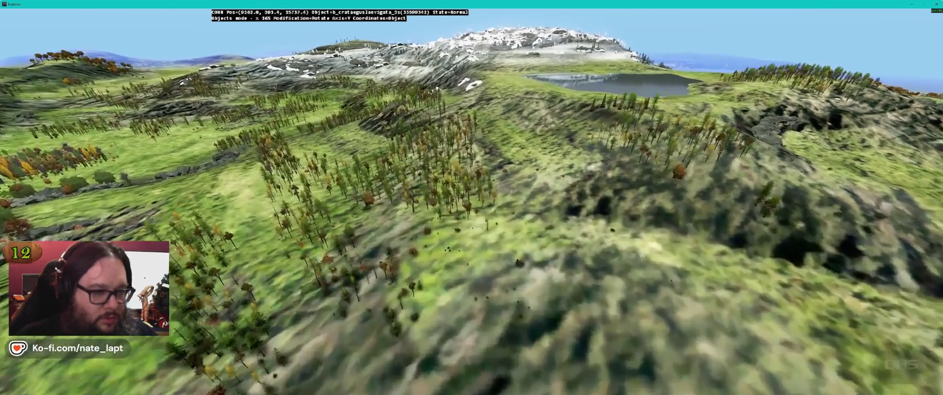
- Descend through the forest into the clearing, then over grass, rocks and a building
key(w)
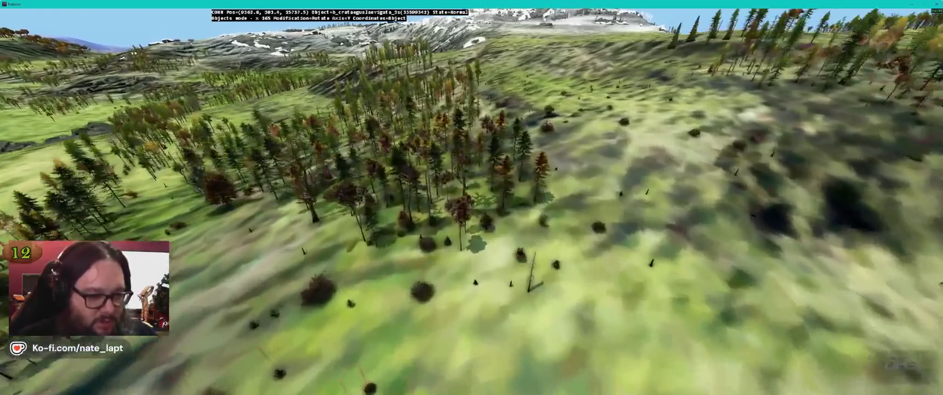
key(w)
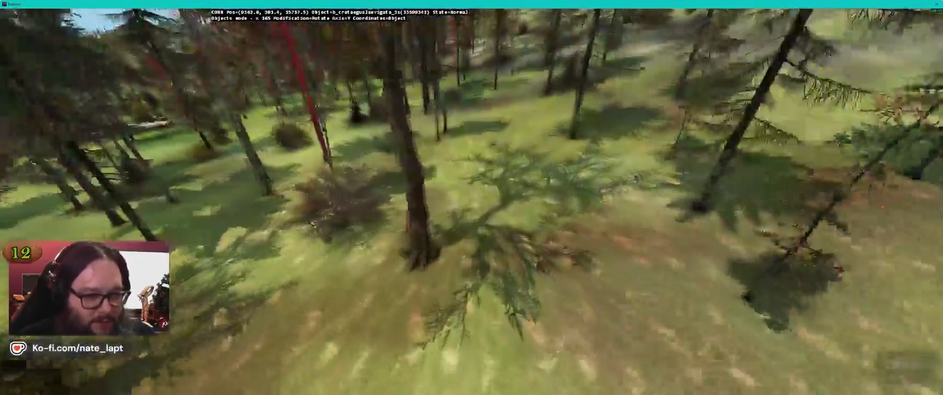
key(w)
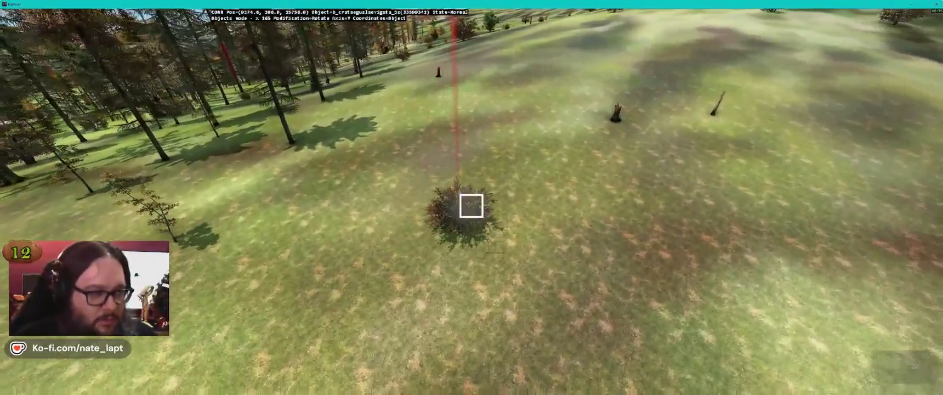
key(w)
key(w)
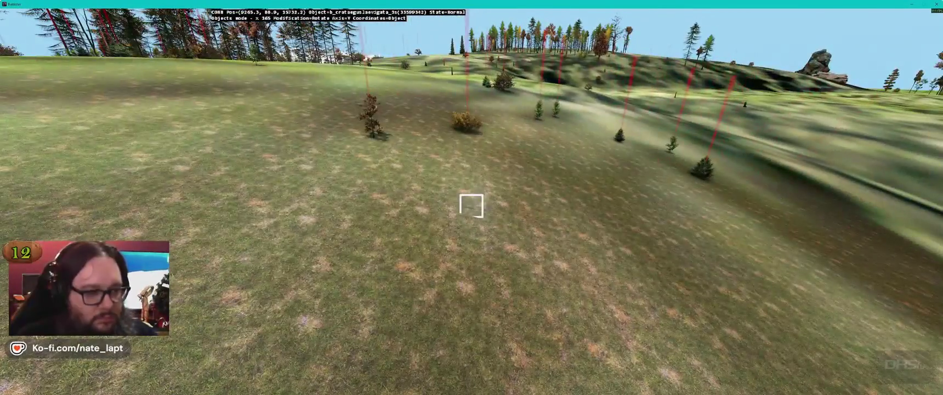
key(w)
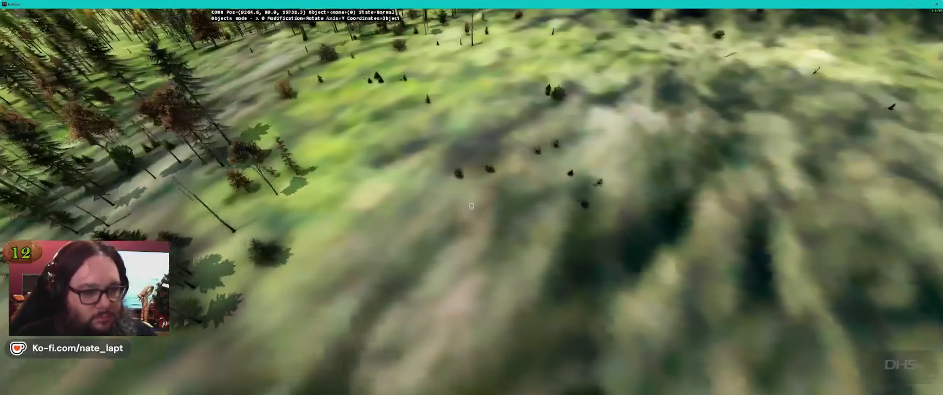
key(w)
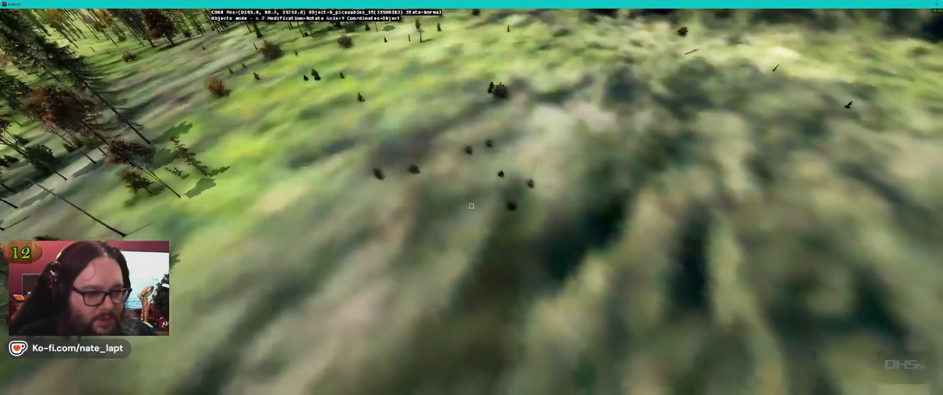
key(w)
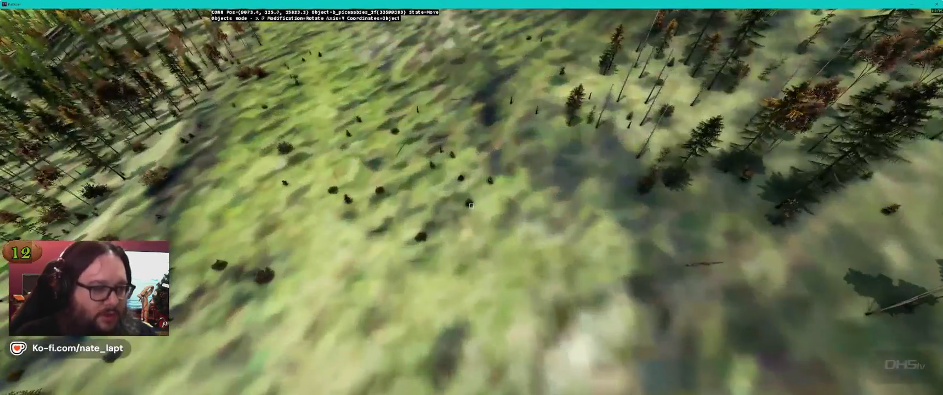
key(w)
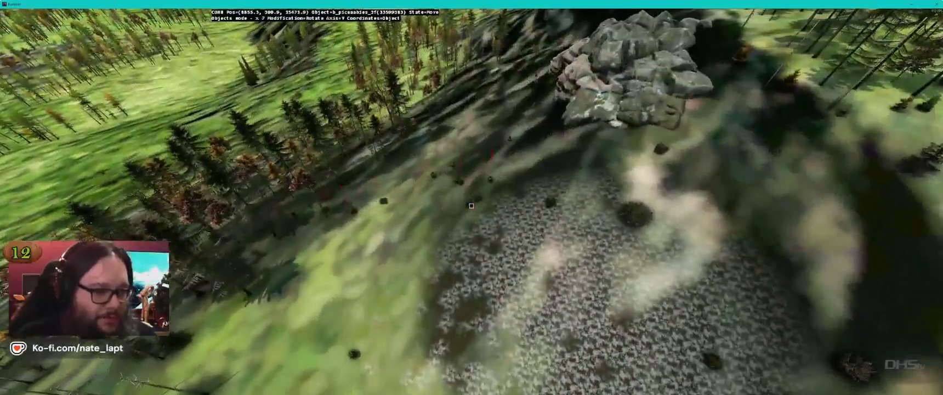
key(w)
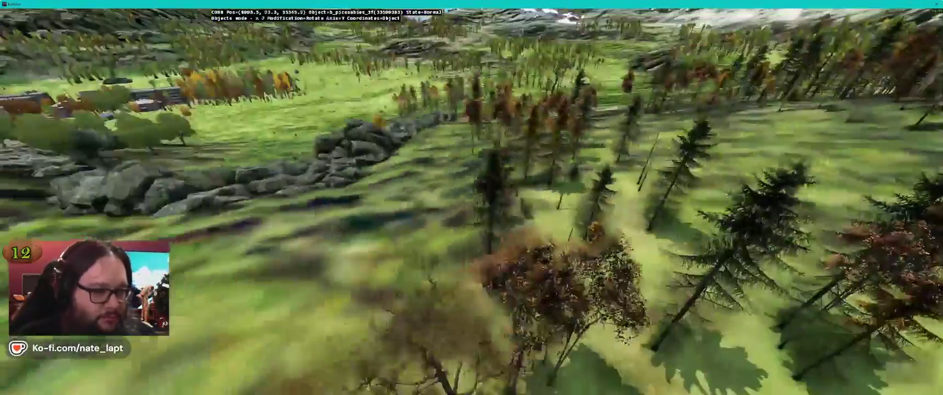
key(w)
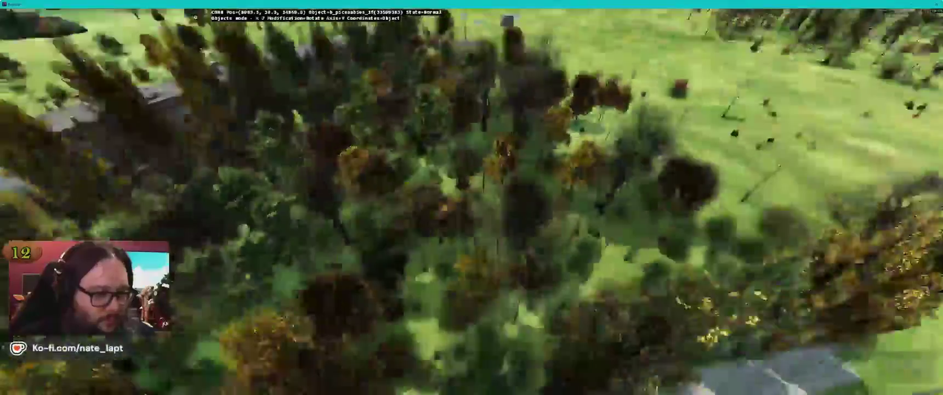
- Fly over the fir stand and rocky coastal slope toward the coastline, then return to the 2D map
key(w)
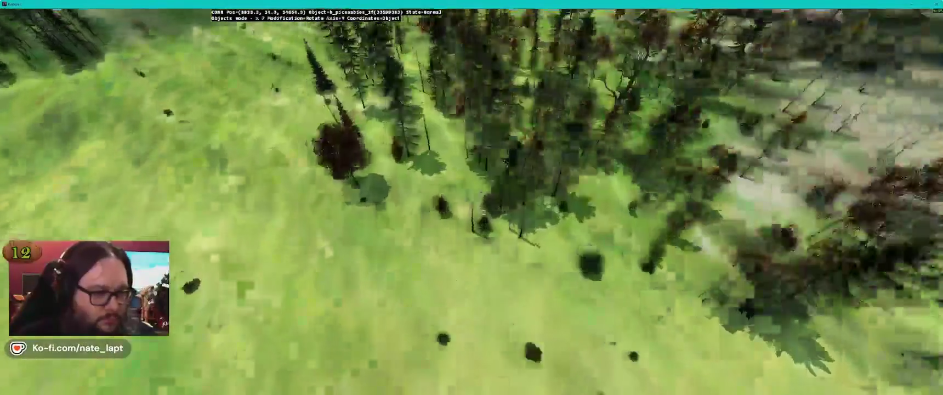
key(w)
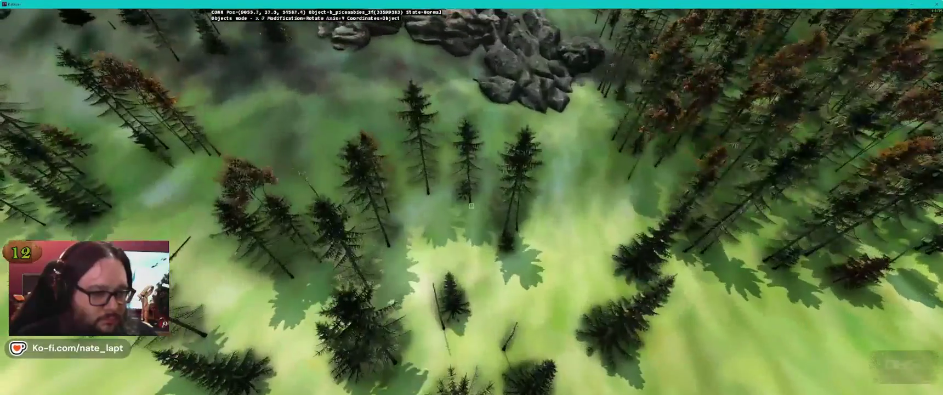
key(w)
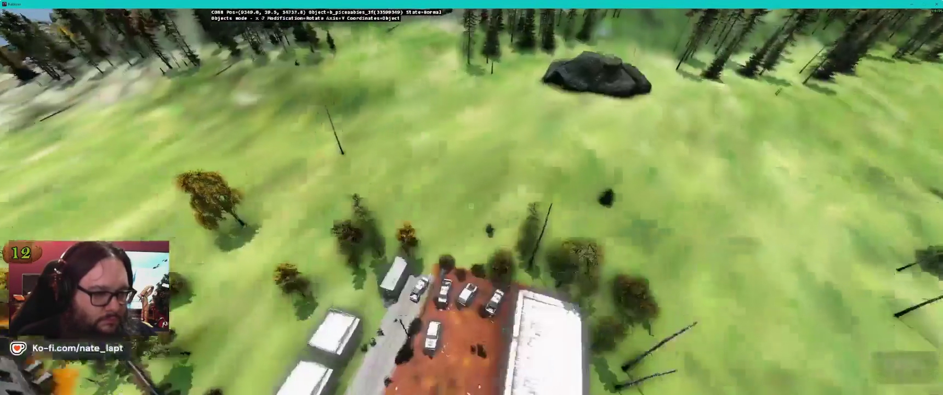
key(w)
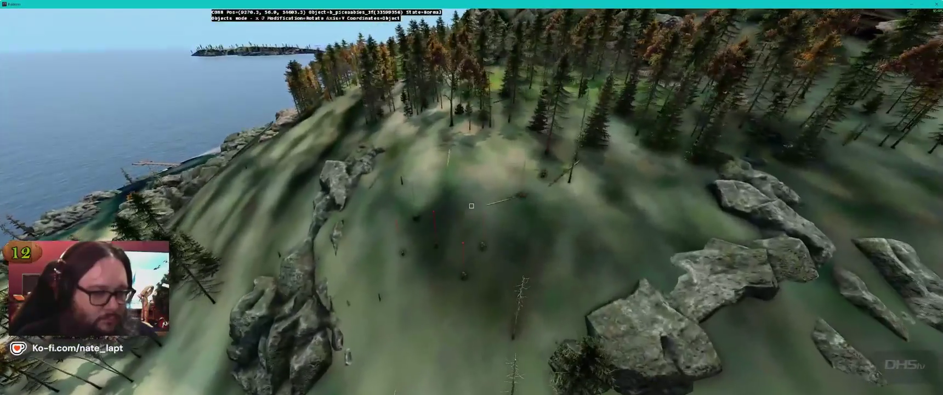
key(w)
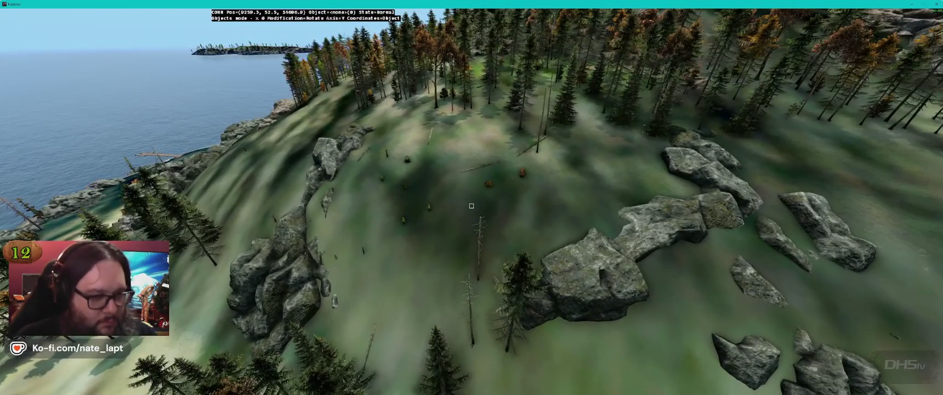
key(w)
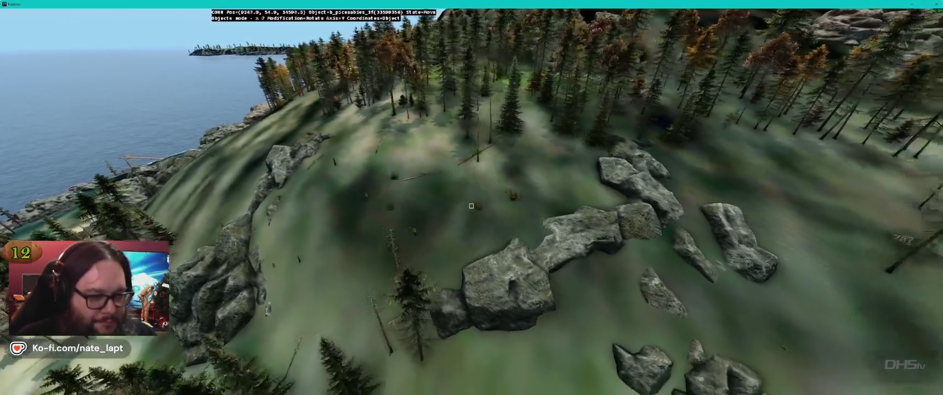
key(w)
key(w)
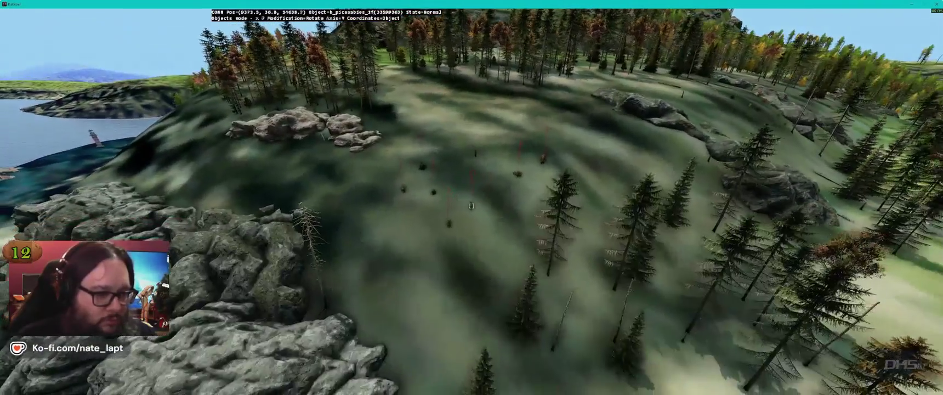
key(w)
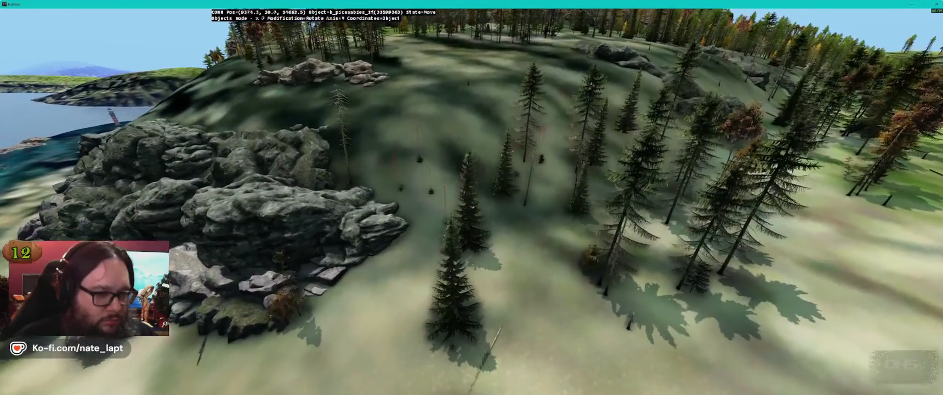
key(w)
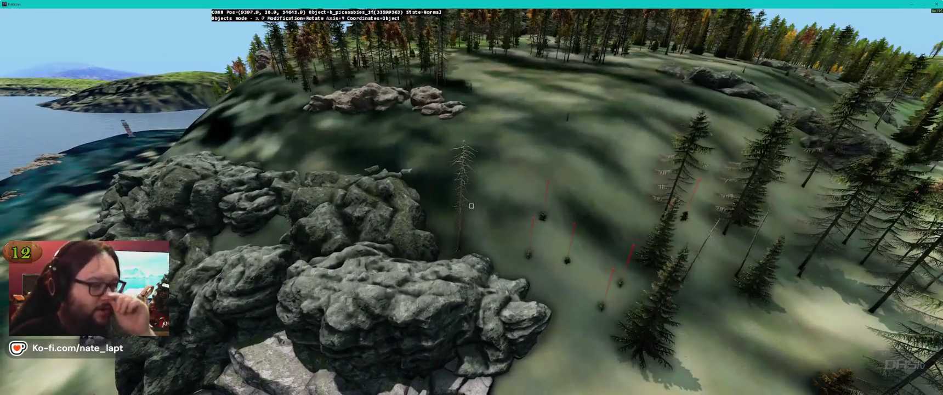
key(w)
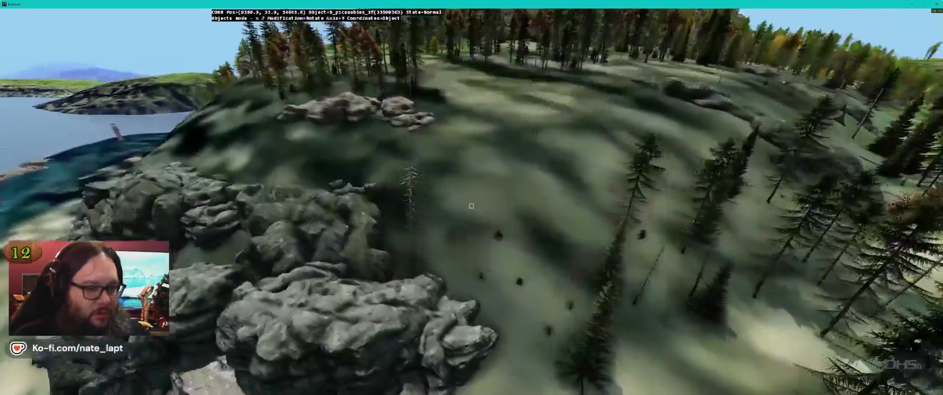
key(alt+Tab)
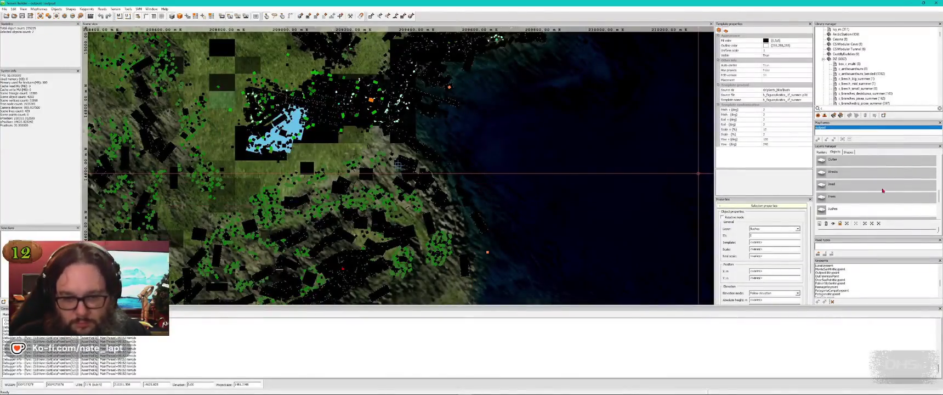
- Zoom the 2D map, deselect by clicking empty ground, and fly on in the rock preview
key(alt+Tab)
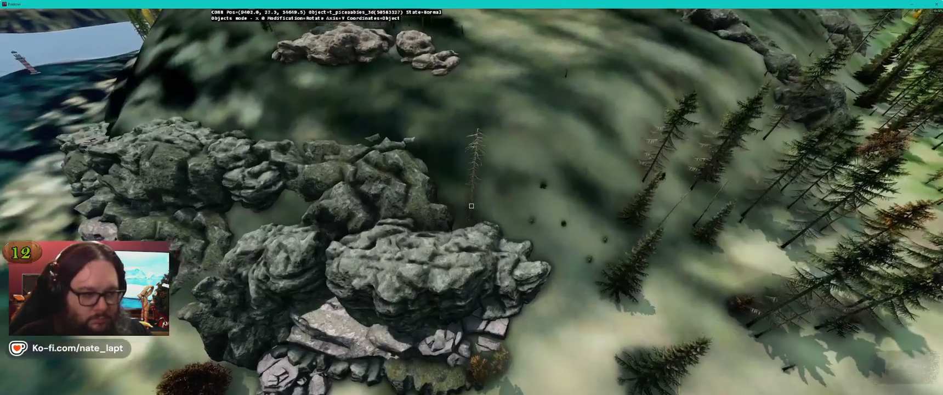
key(alt+Tab)
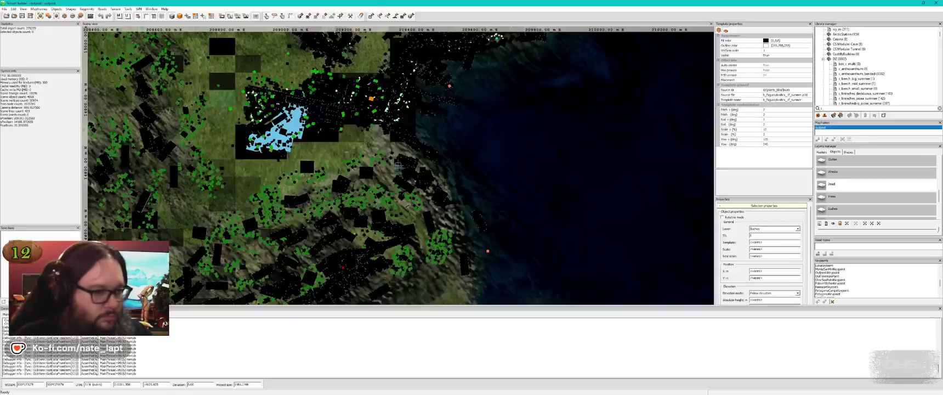
scroll(398, 164, up, 8)
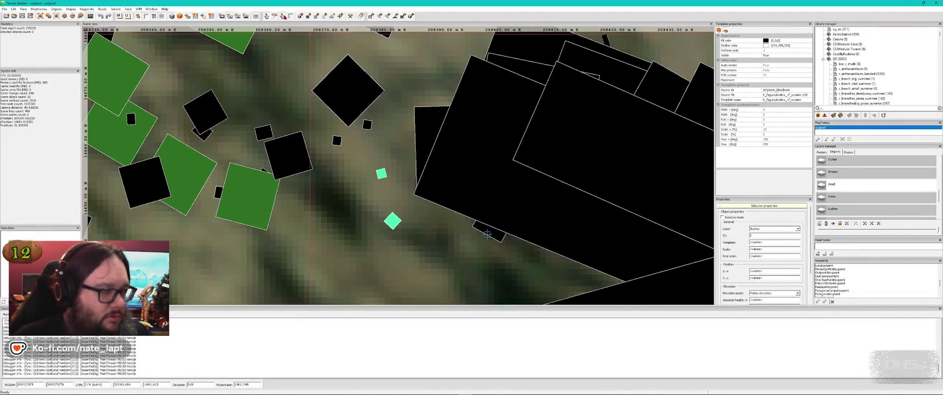
click(487, 234)
key(alt+Tab)
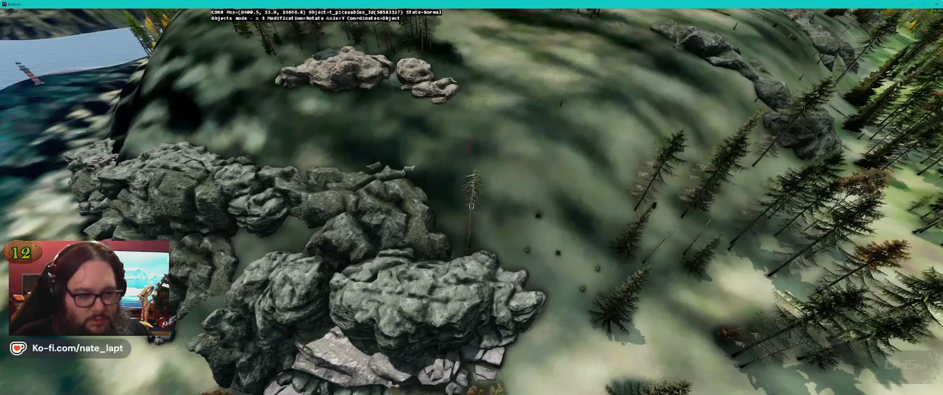
key(Up)
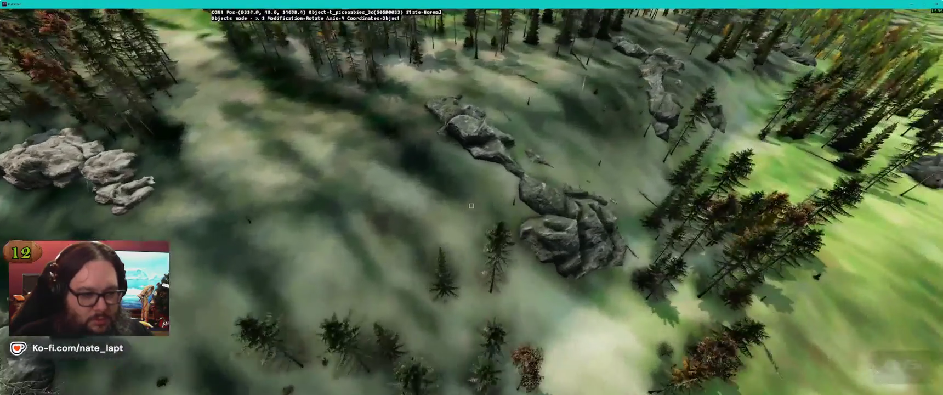
- Fly low over the forest toward the lake, check the picked tree on the 2D map, then return
key(Up)
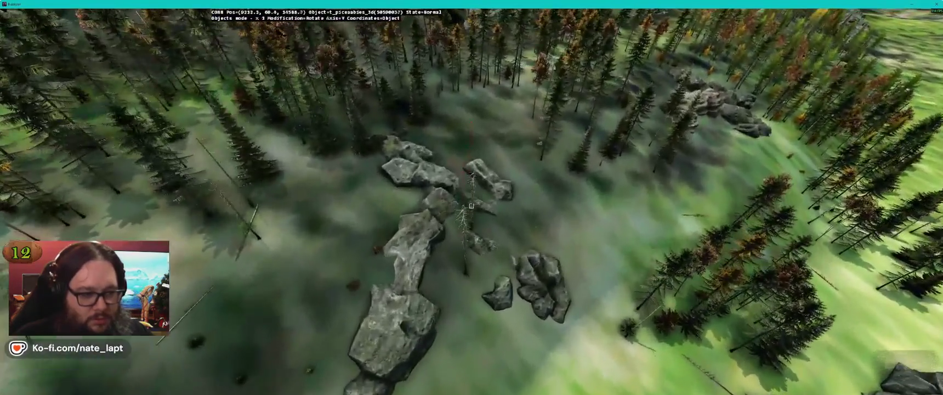
key(Up)
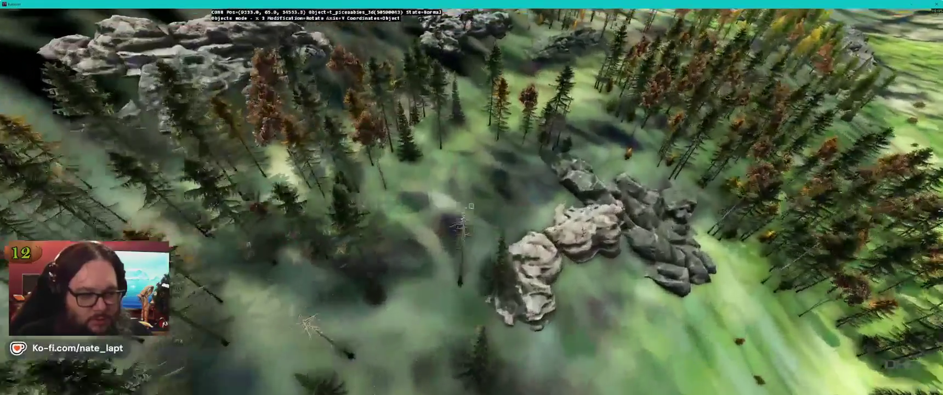
key(Up)
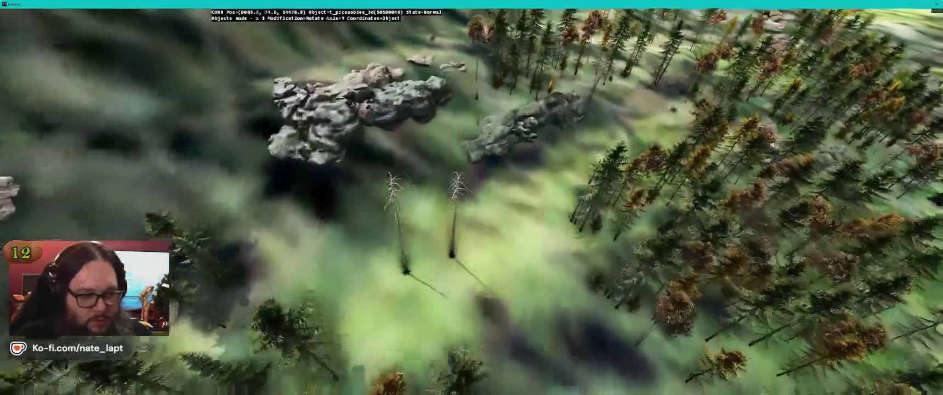
key(Up)
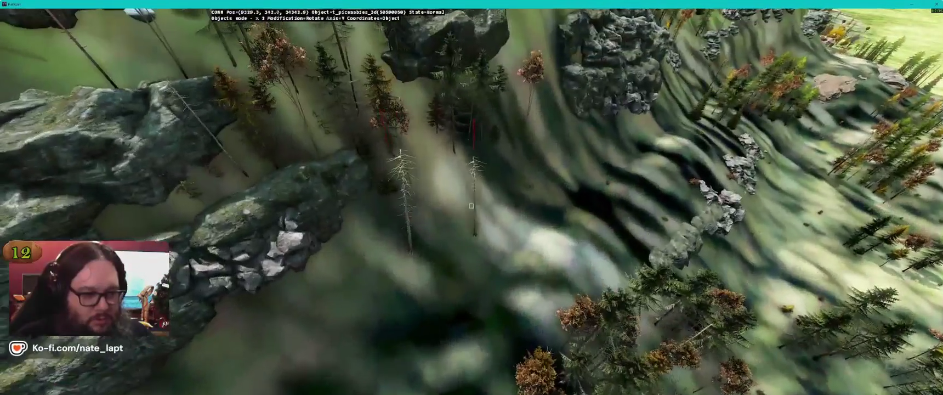
key(Up)
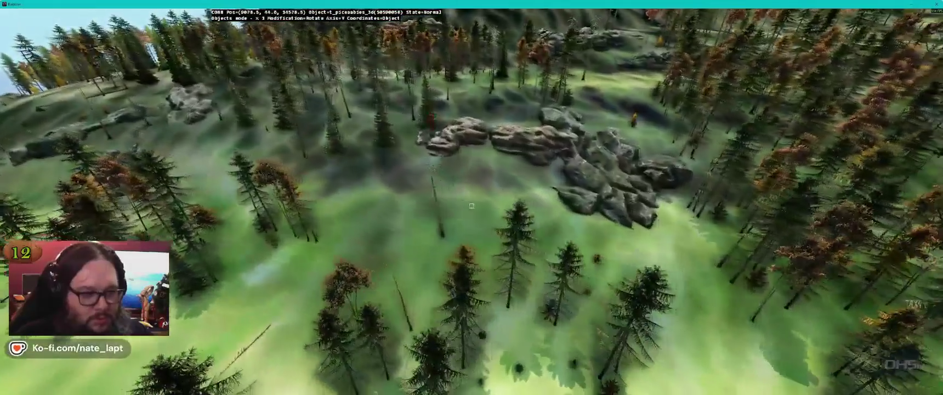
key(Up)
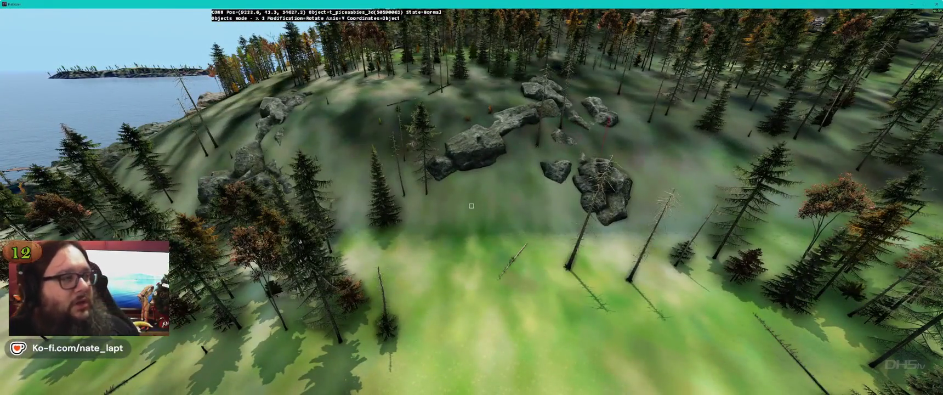
key(alt+Tab)
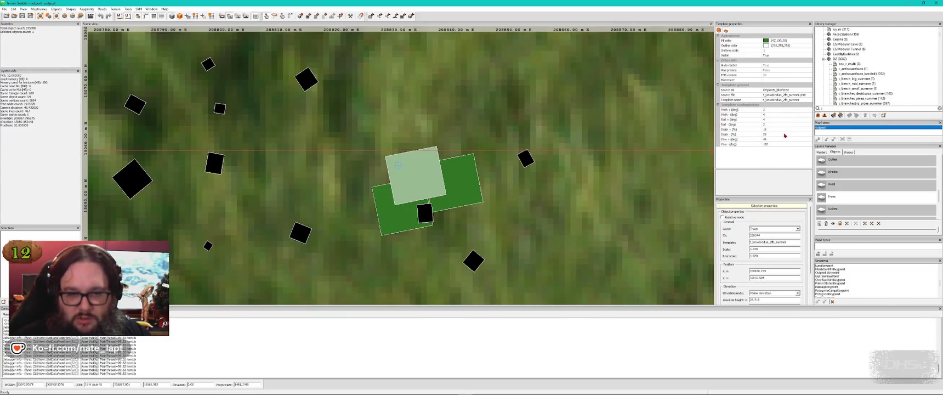
key(alt+Tab)
- Fly past the rock outcrop toward the snowy ridge, then view the picked bare tree on the 2D map
key(Up)
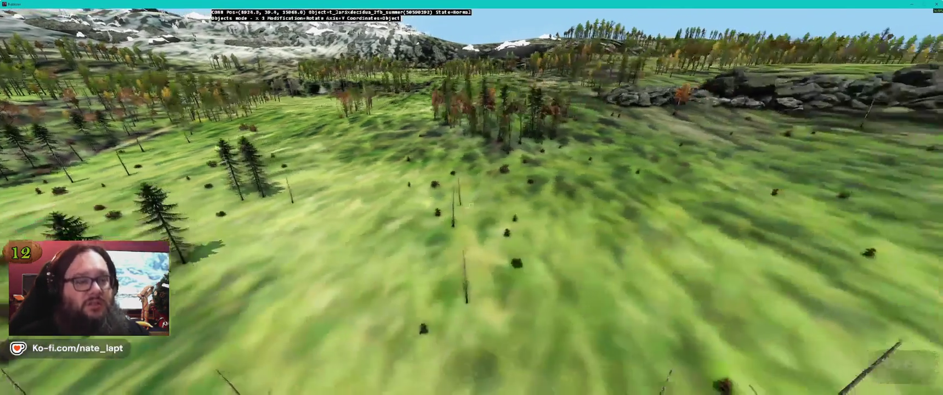
key(Up)
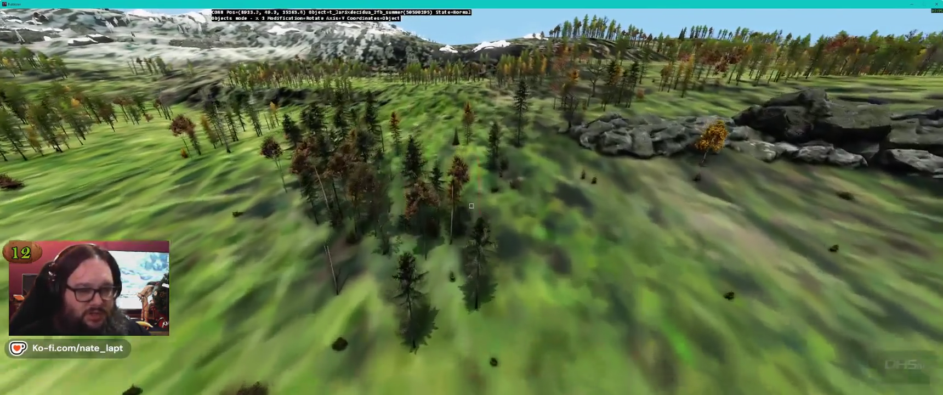
key(Up)
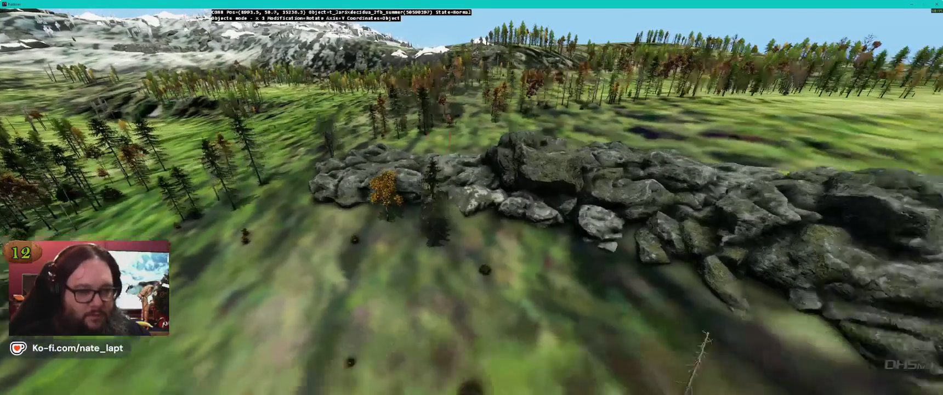
key(Up)
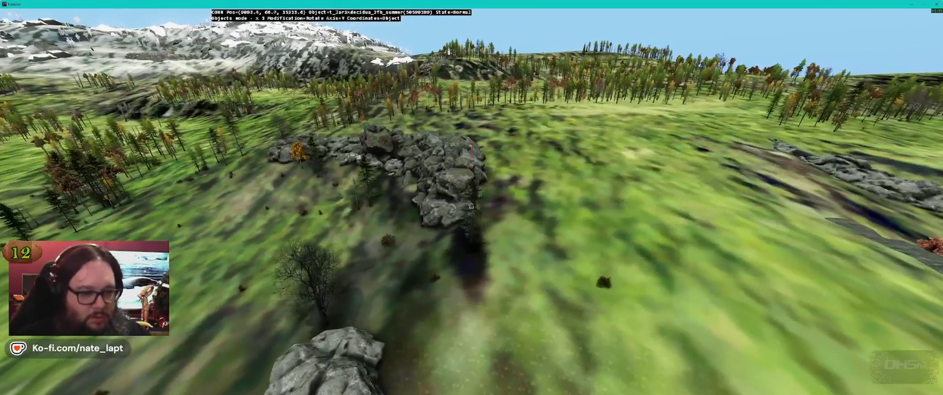
key(Up)
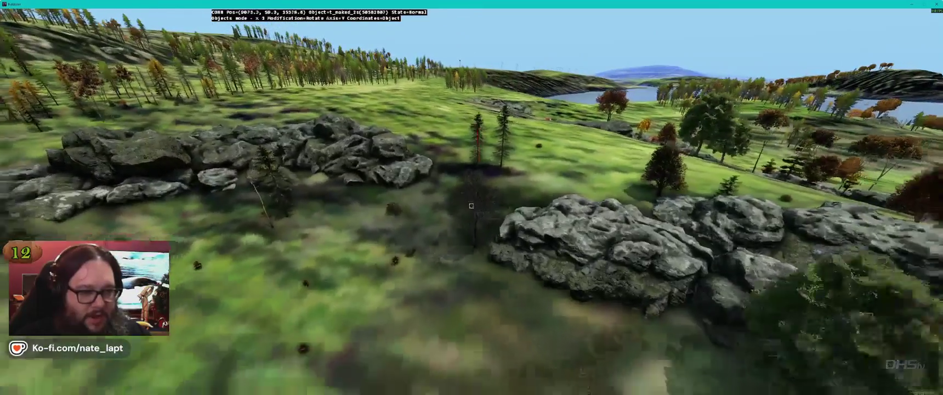
key(Up)
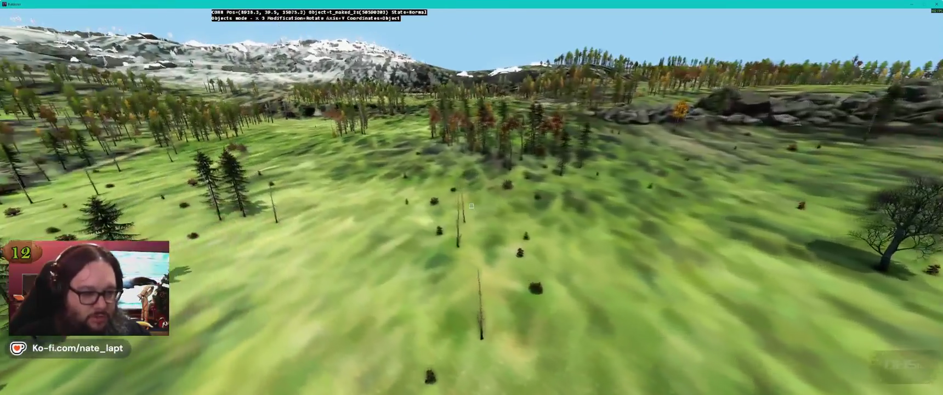
key(alt+Tab)
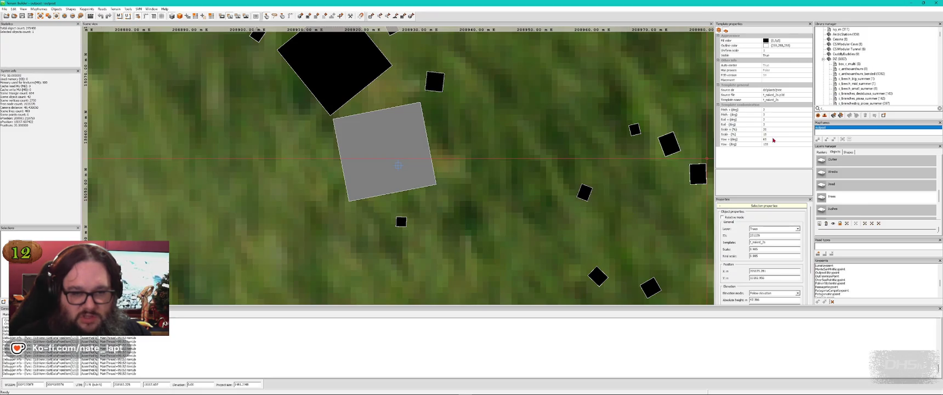
key(alt+Tab)
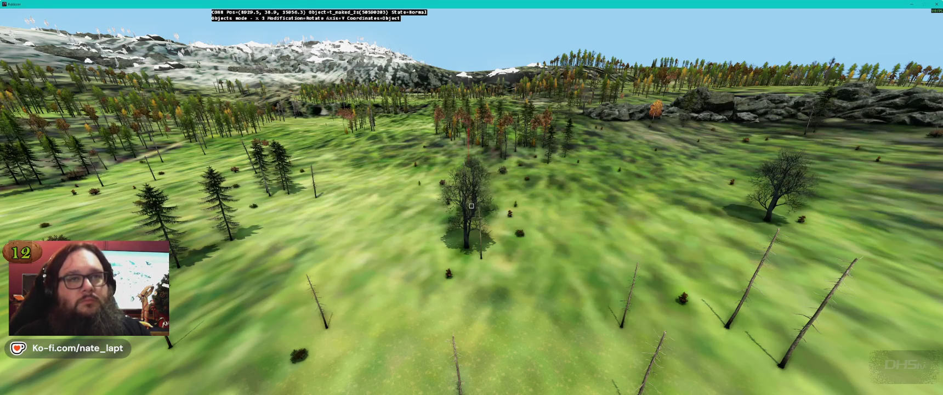
key(alt+Tab)
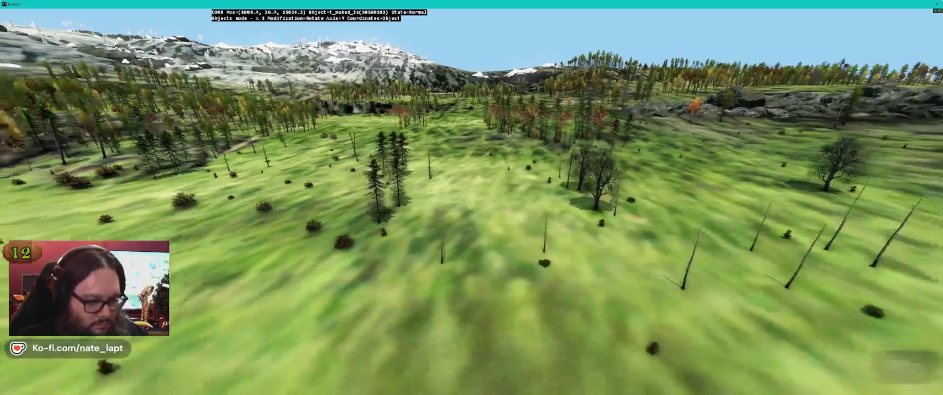
key(w)
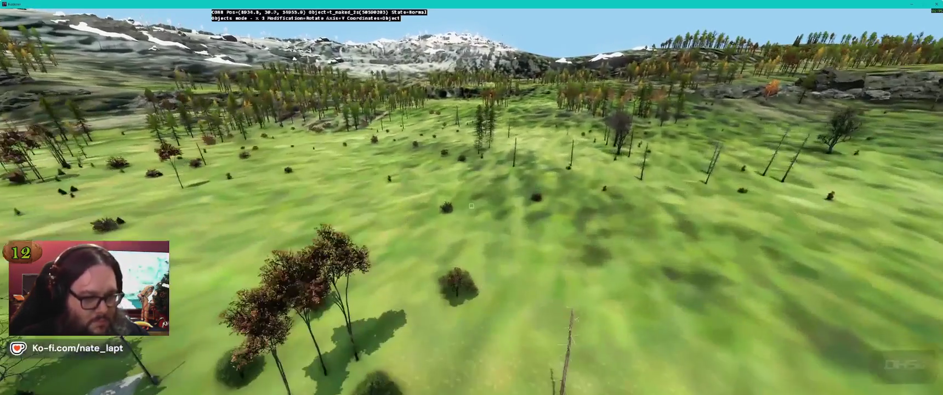
key(w)
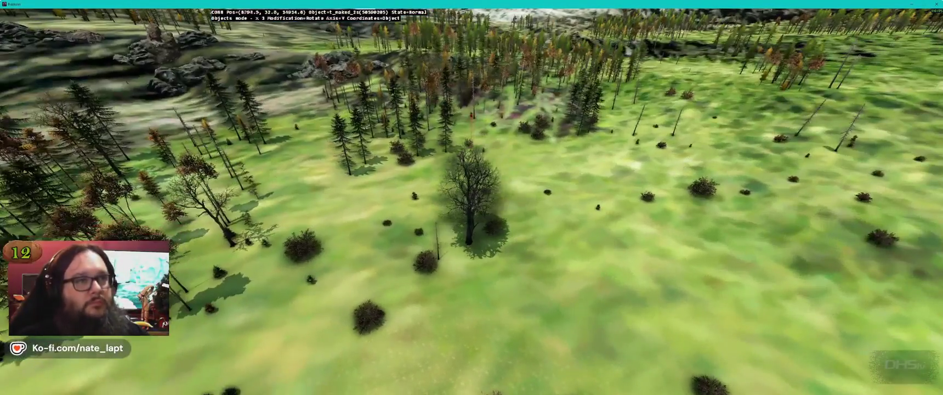
key(s)
key(w)
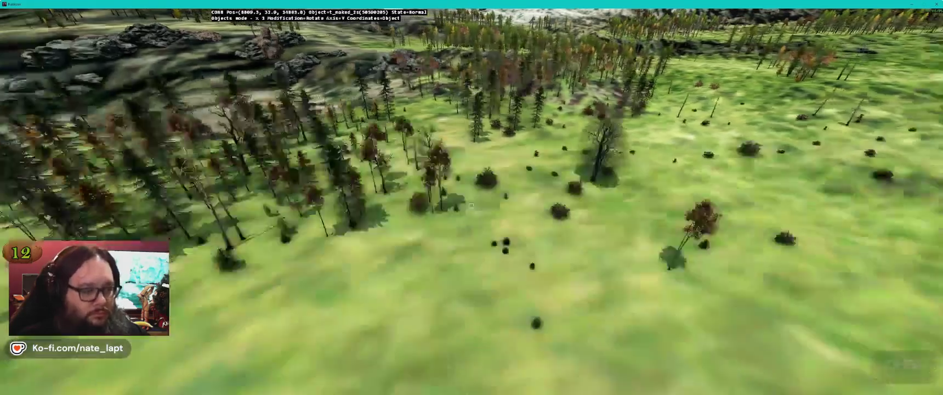
key(w)
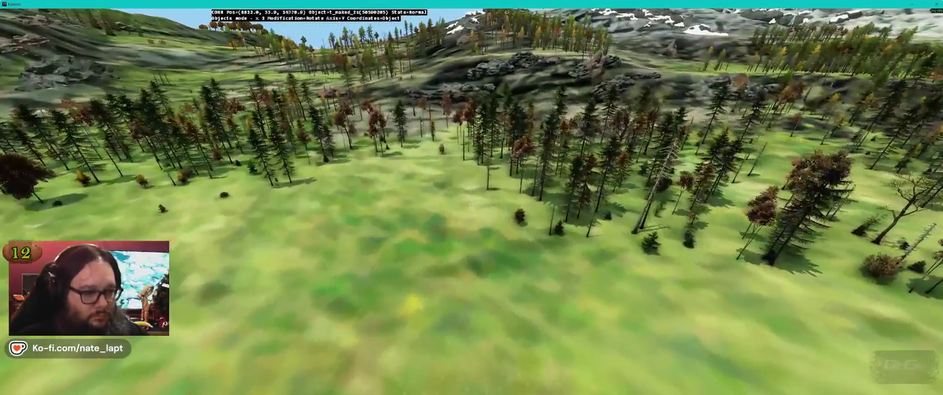
key(s)
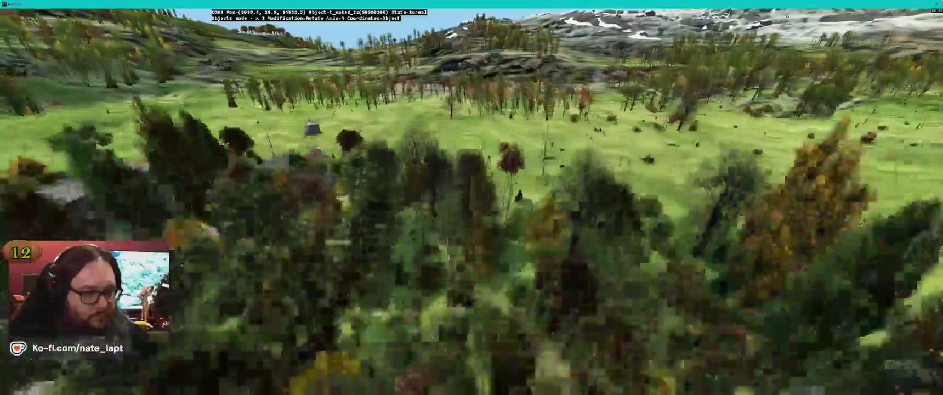
key(s)
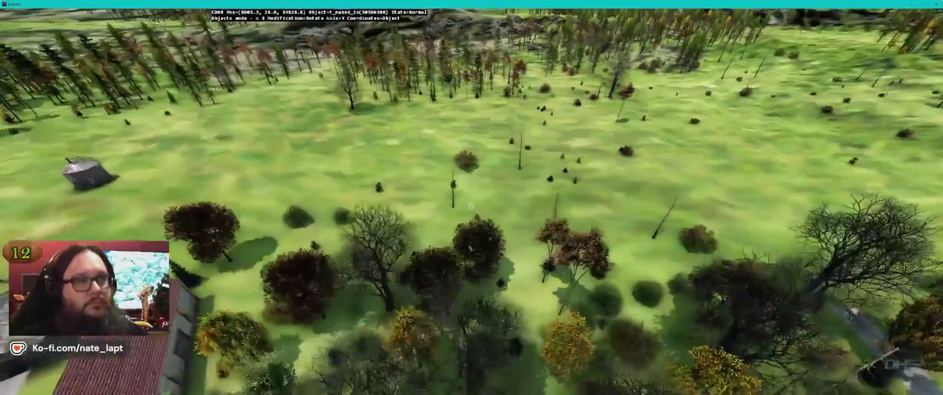
key(w)
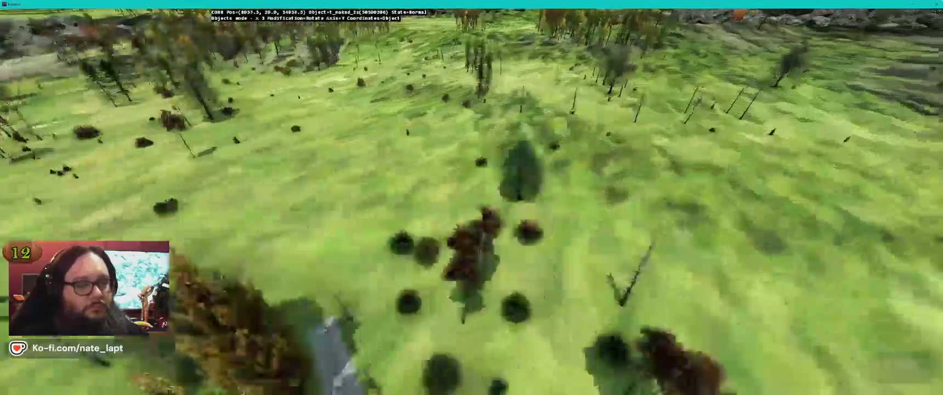
key(w)
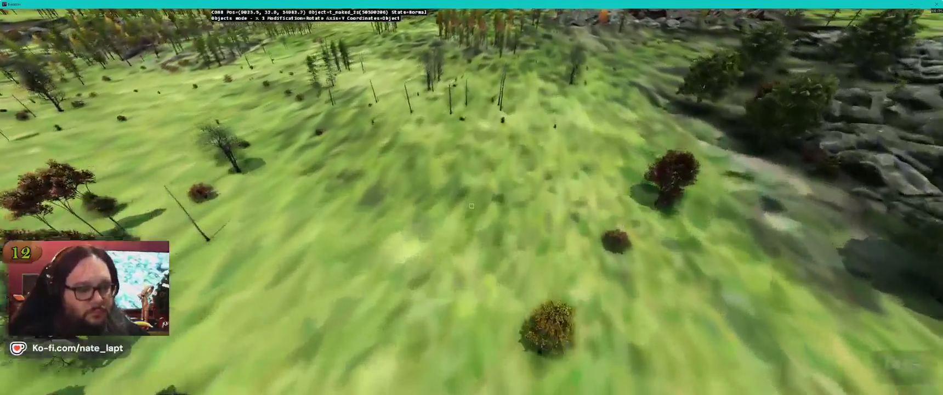
key(w)
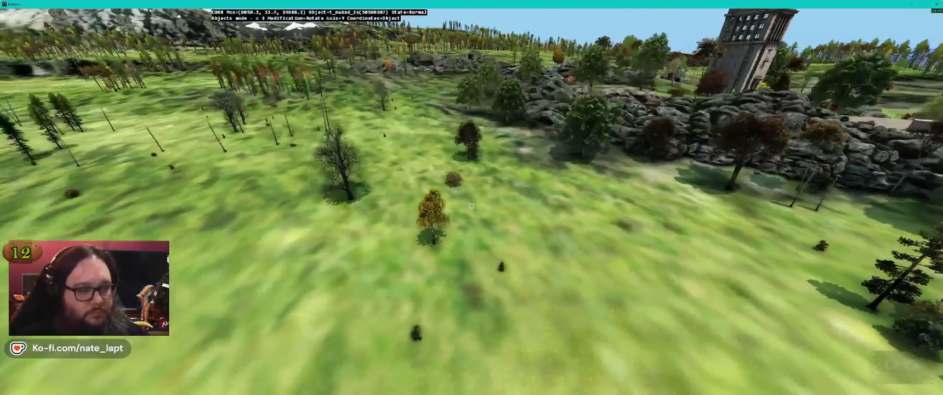
key(w)
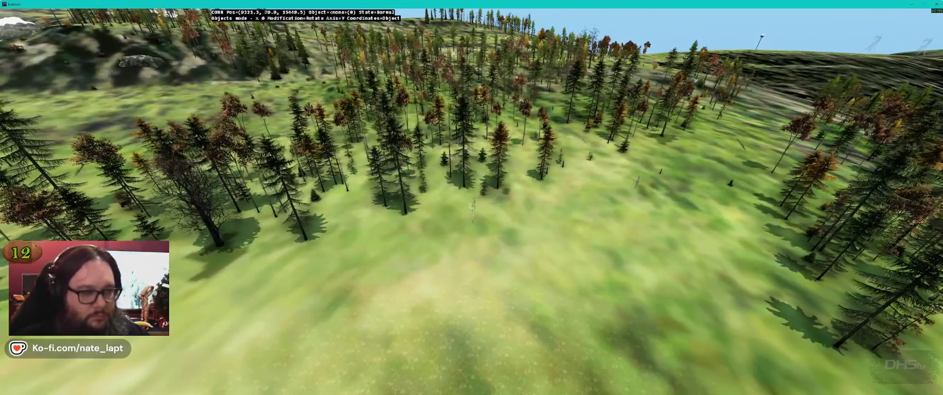
key(alt+Tab)
key(alt+Tab)
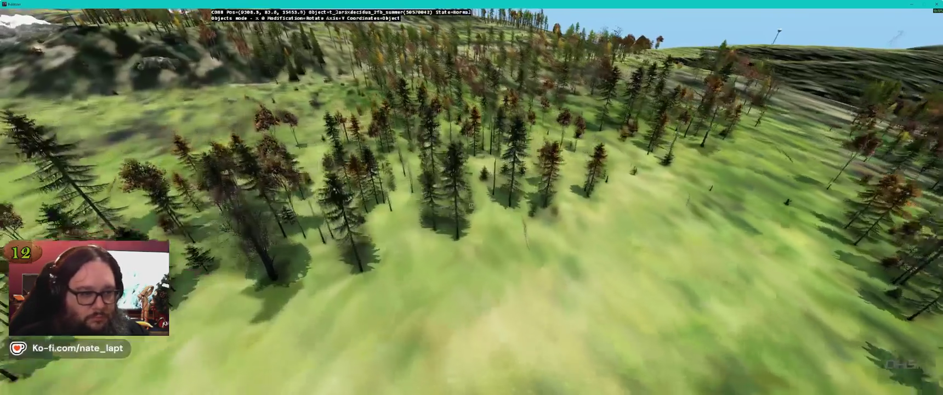
key(w)
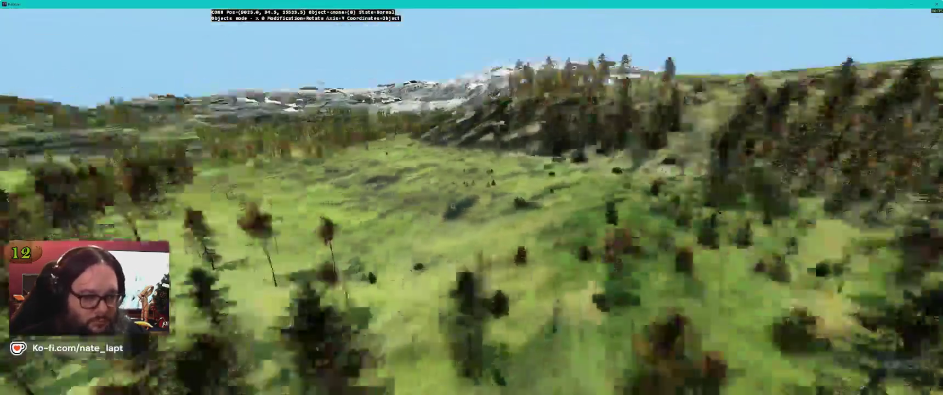
key(s)
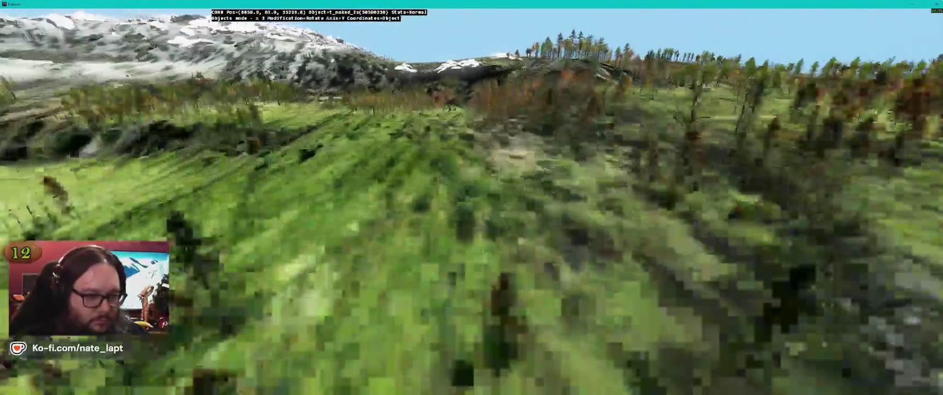
key(w)
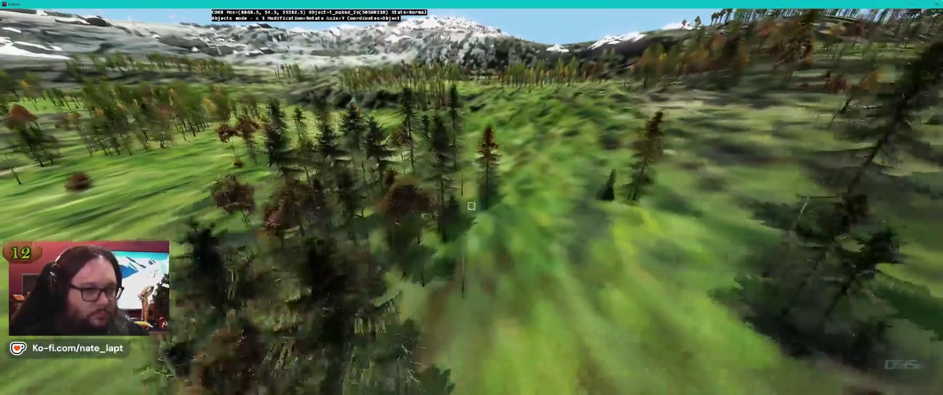
key(s)
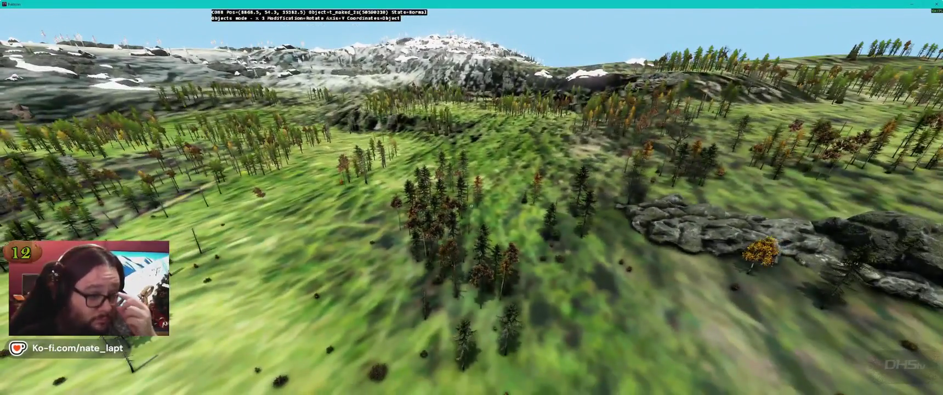
key(s)
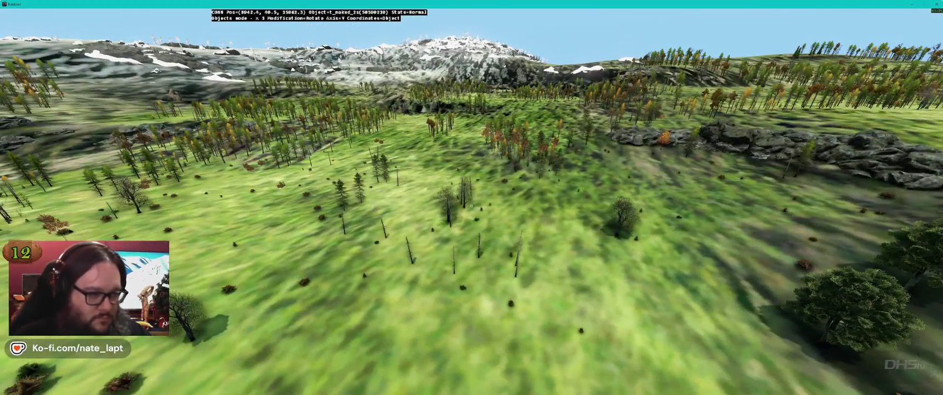
key(s)
key(s)
key(s)
key(w)
key(w)
key(s)
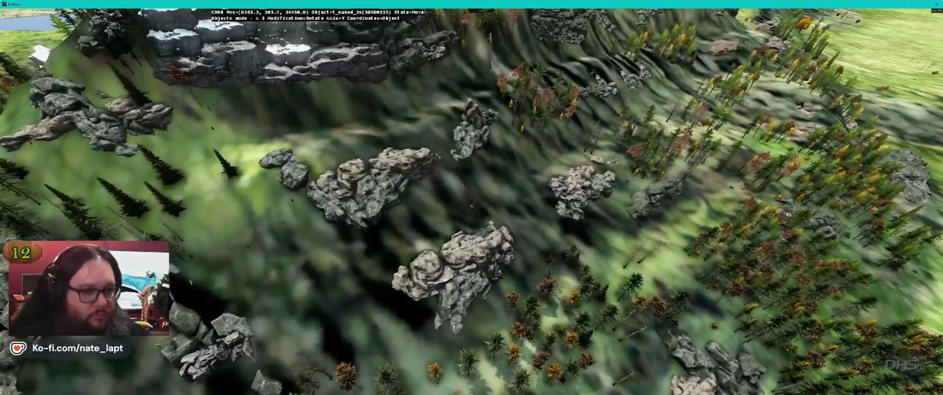
key(w)
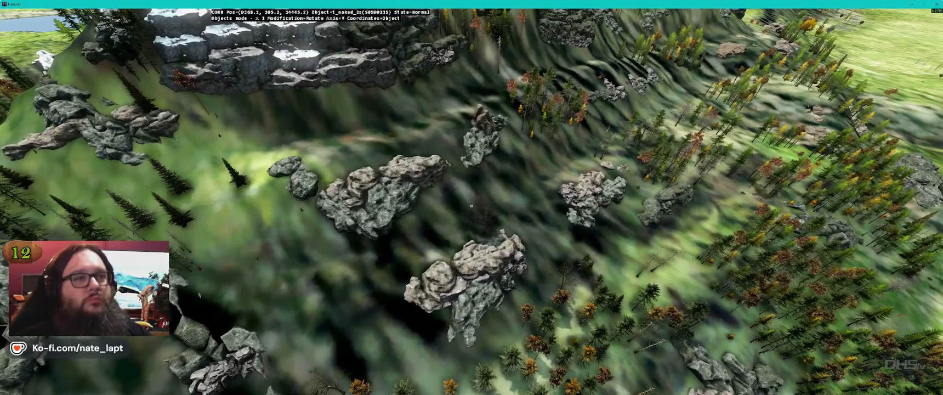
key(w)
key(w)
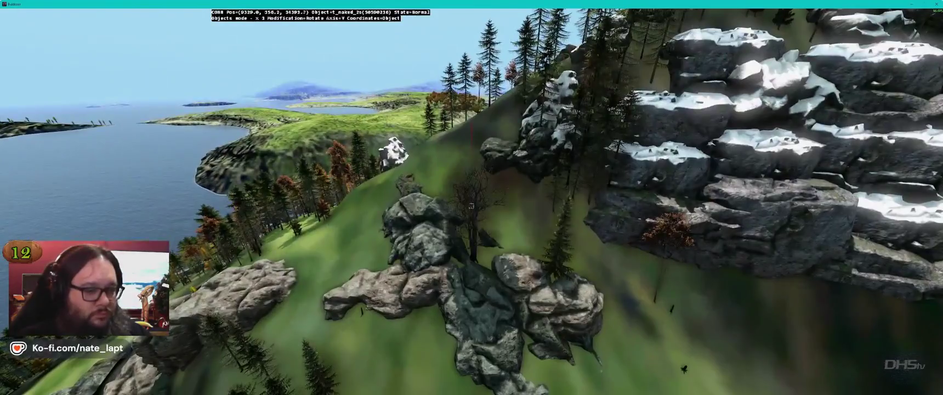
key(w)
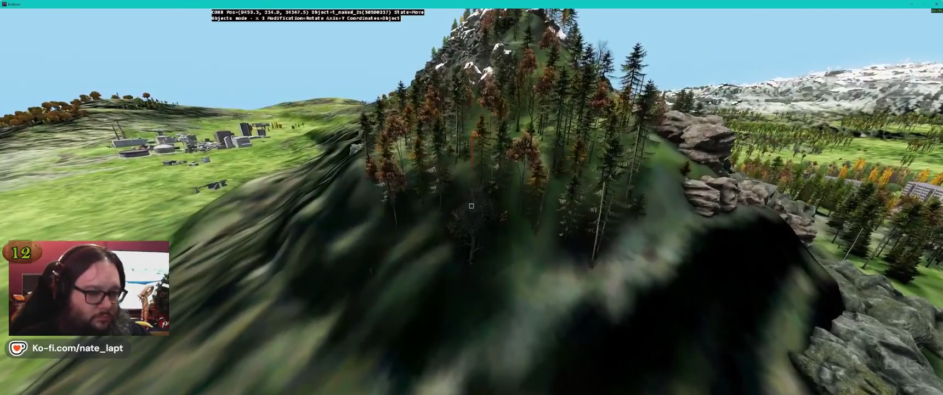
key(w)
key(w)
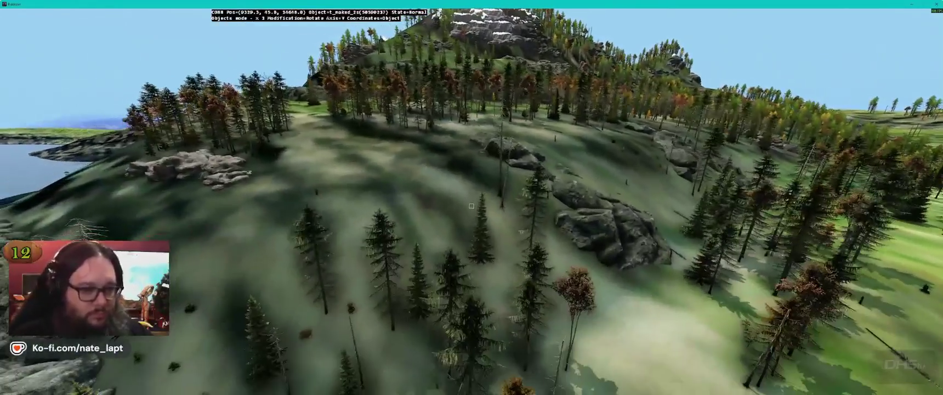
key(w)
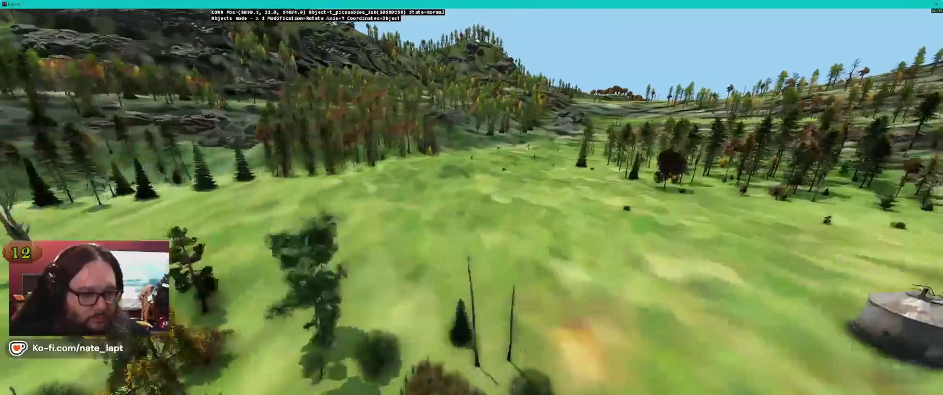
key(w)
key(w)
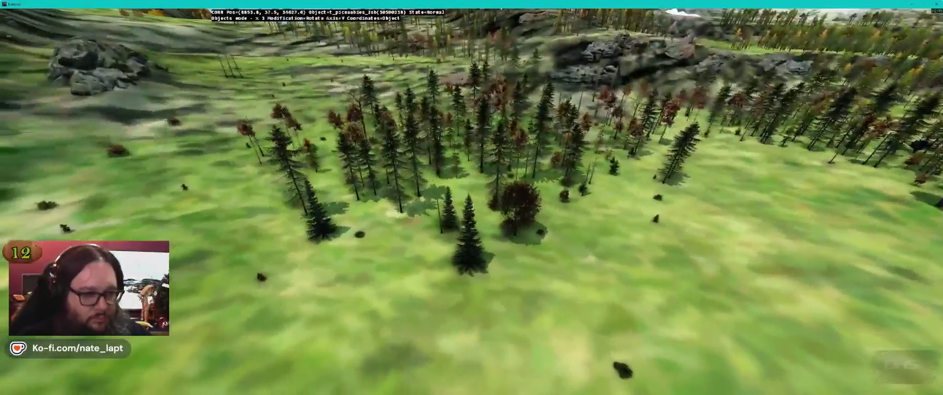
key(w)
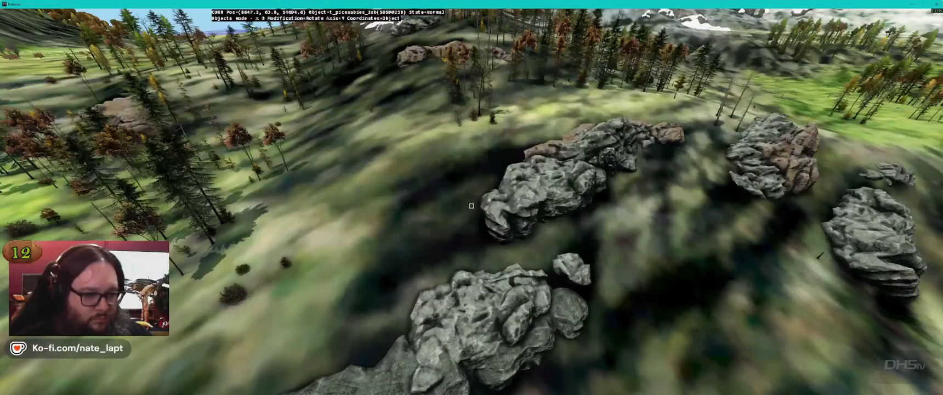
key(w)
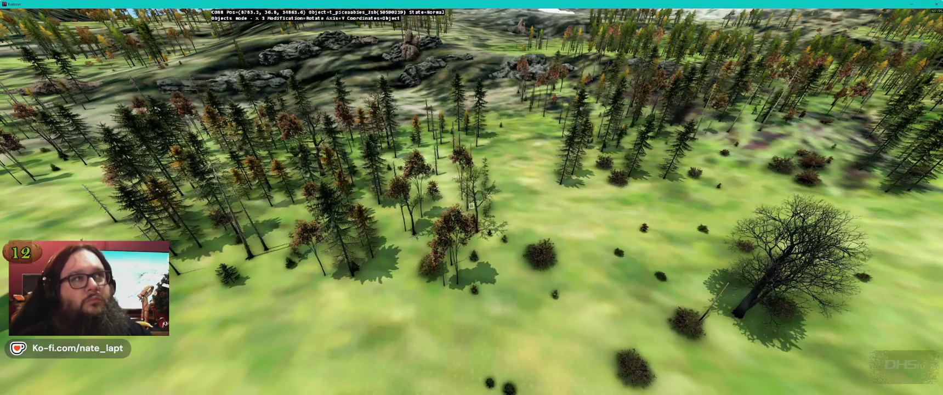
key(w)
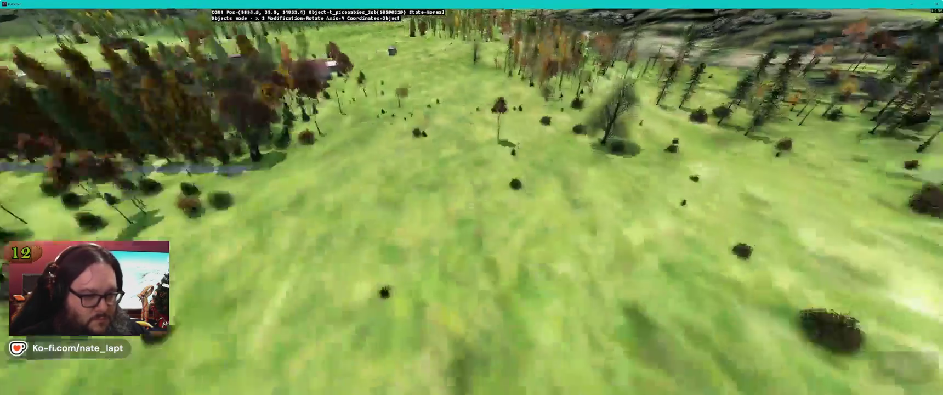
key(w)
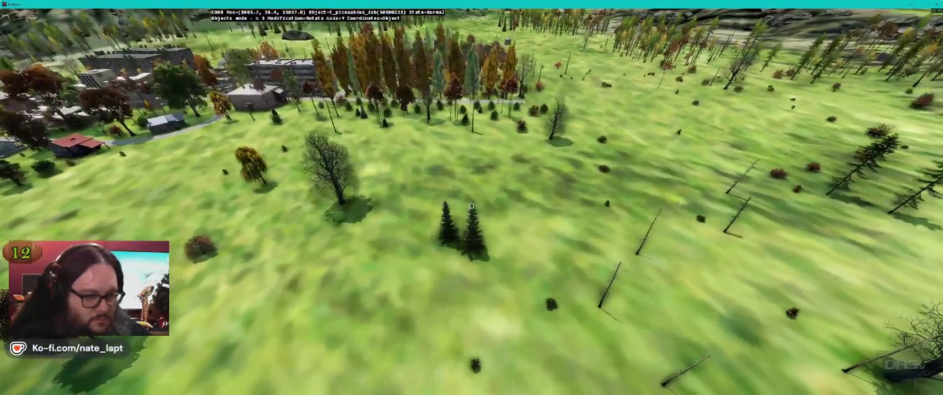
key(alt+Tab)
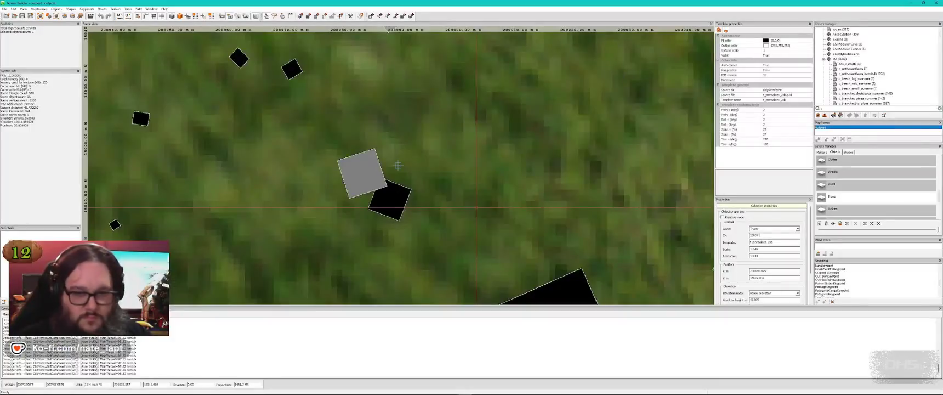
key(alt+Tab)
key(w)
key(w)
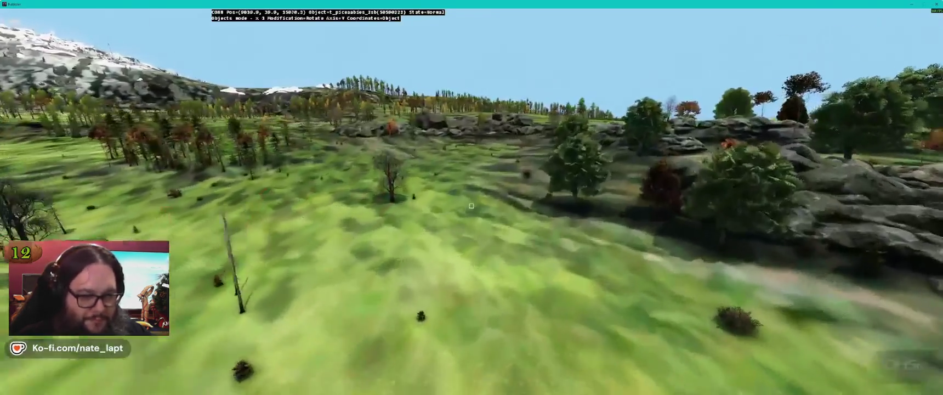
key(a)
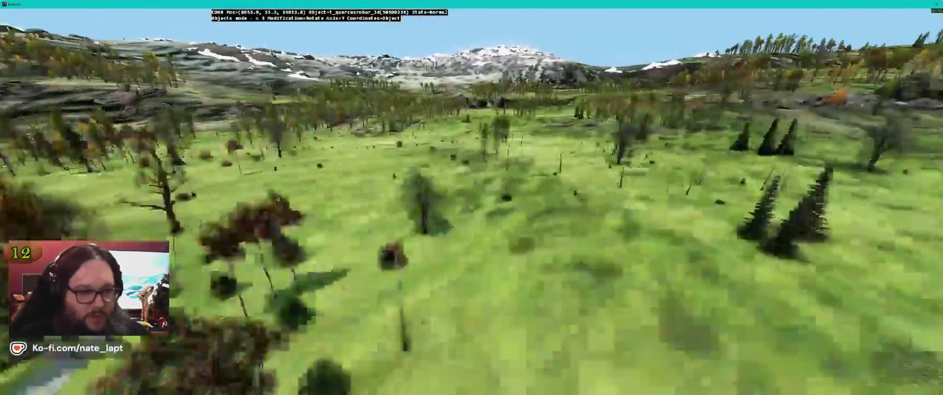
key(w)
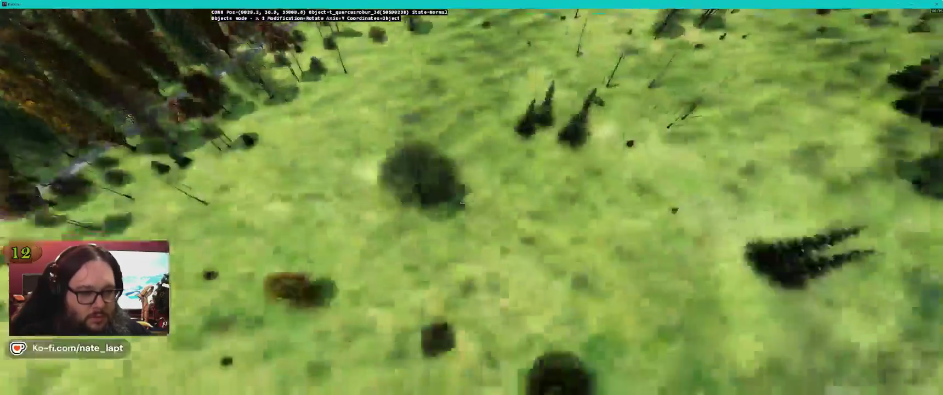
key(w)
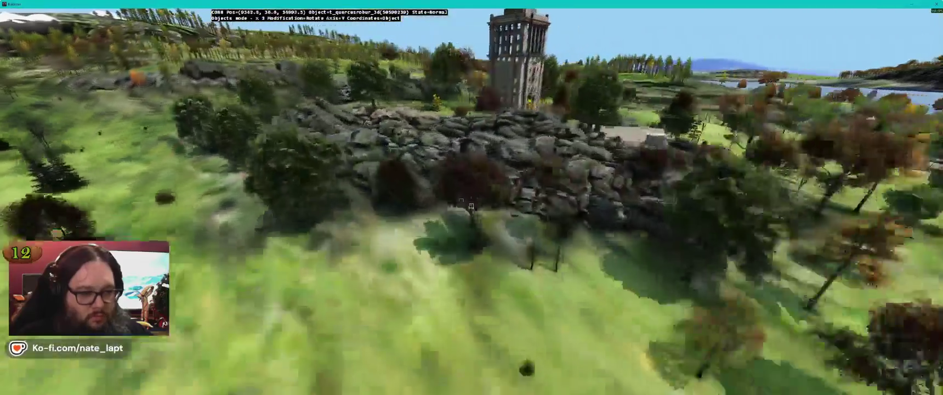
key(w)
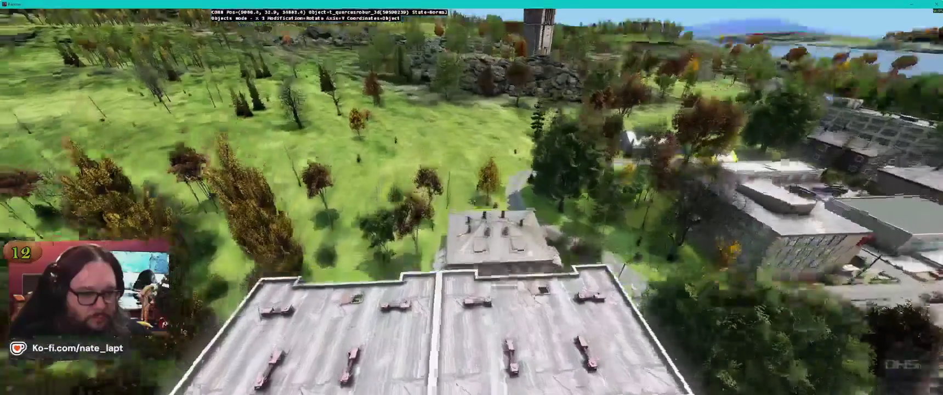
key(w)
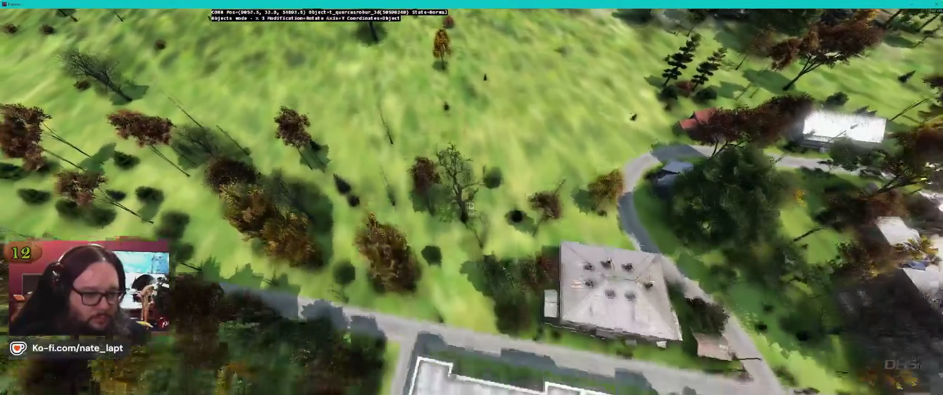
key(w)
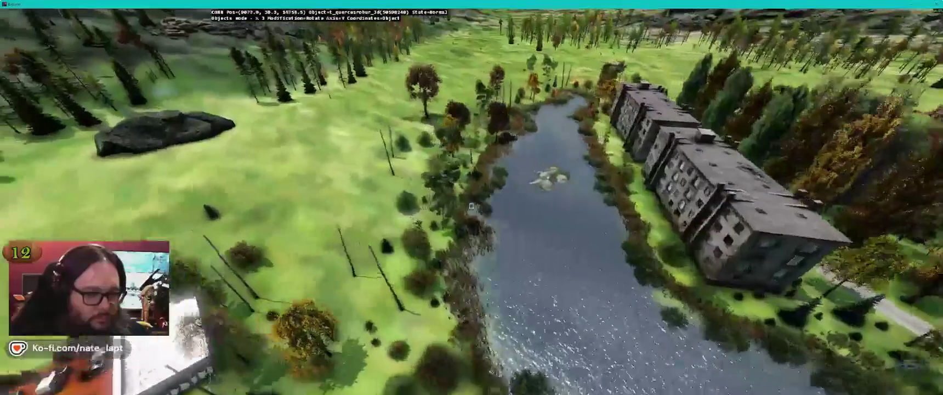
key(w)
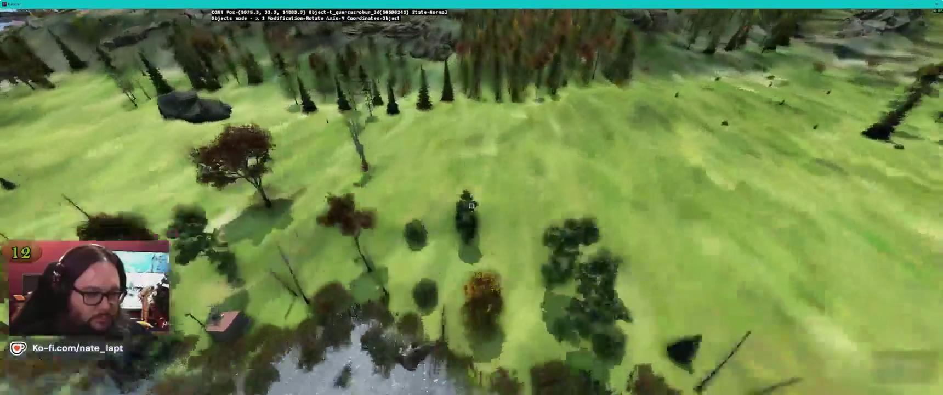
key(w)
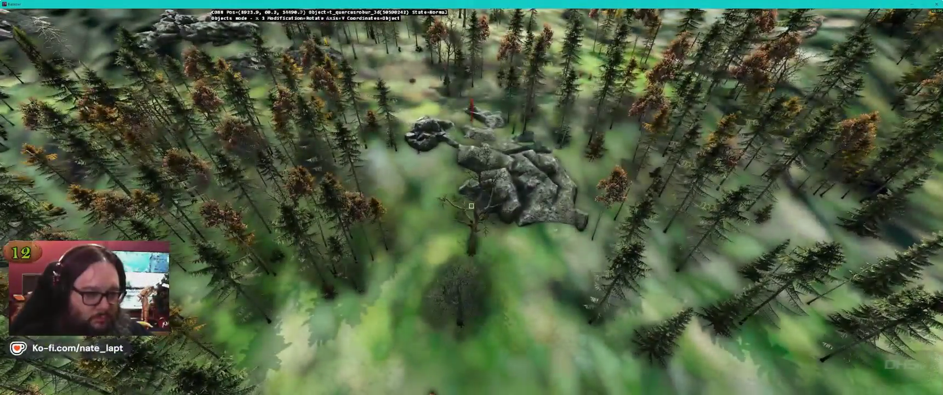
key(w)
key(w)
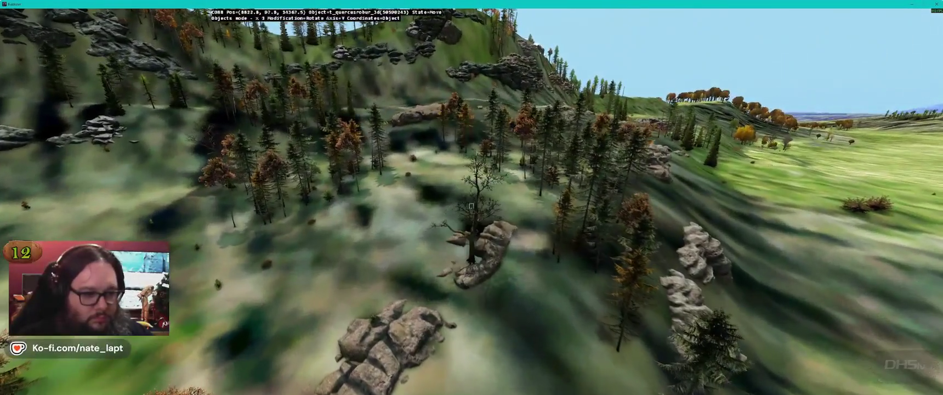
key(w)
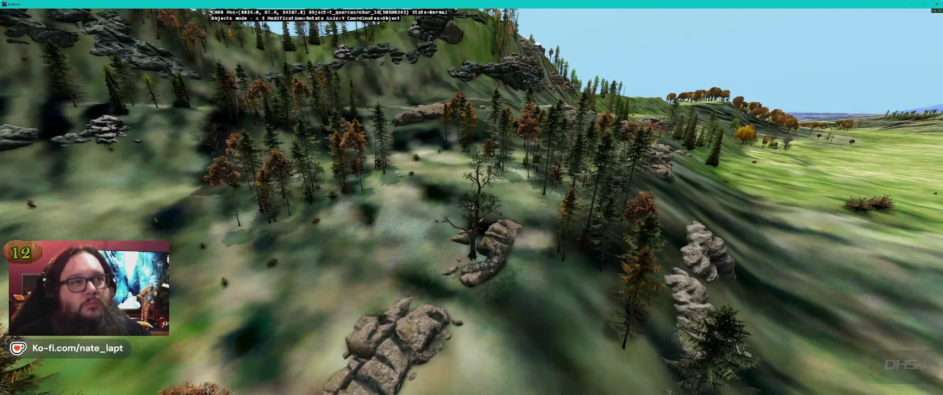
key(w)
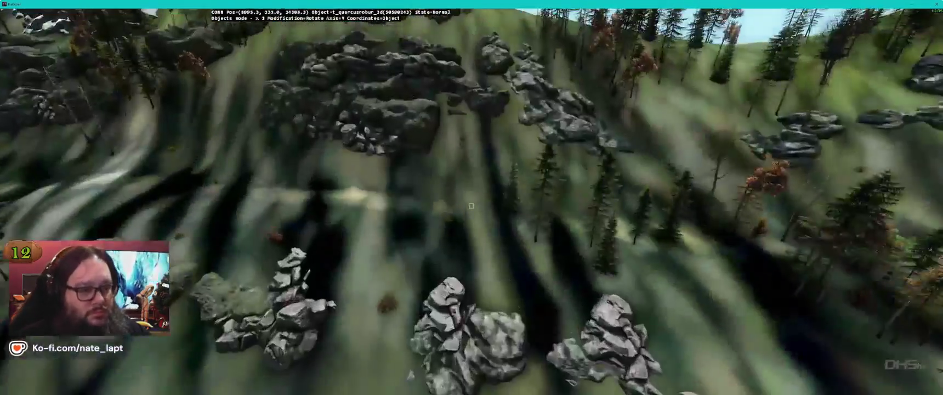
key(w)
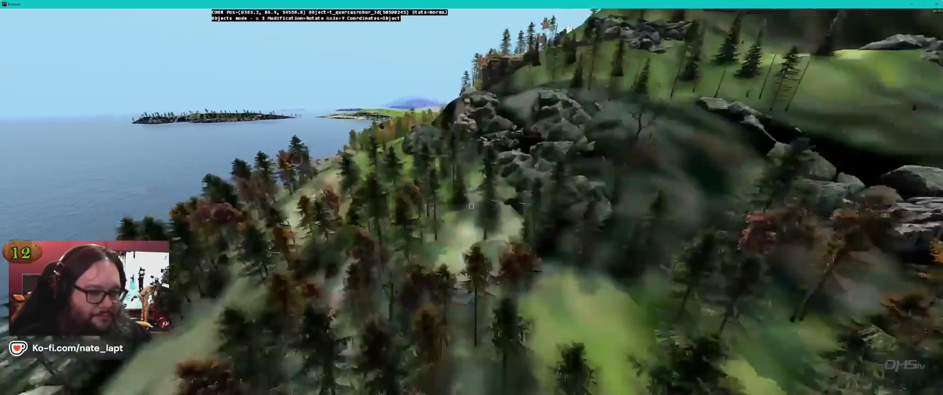
key(w)
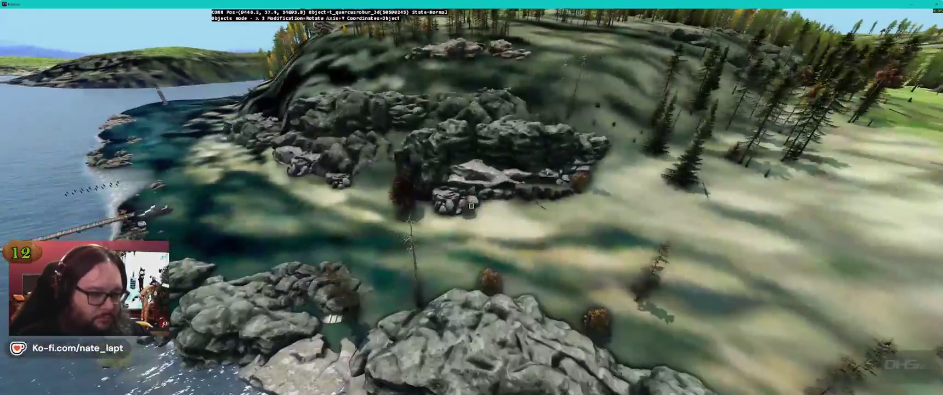
key(w)
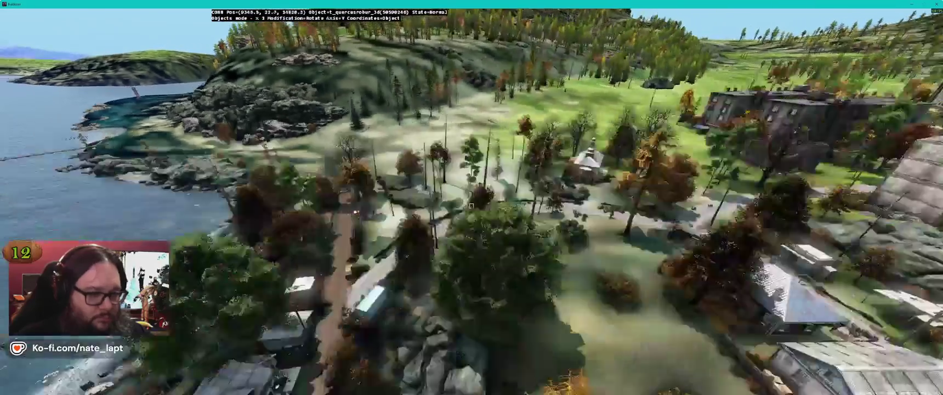
key(w)
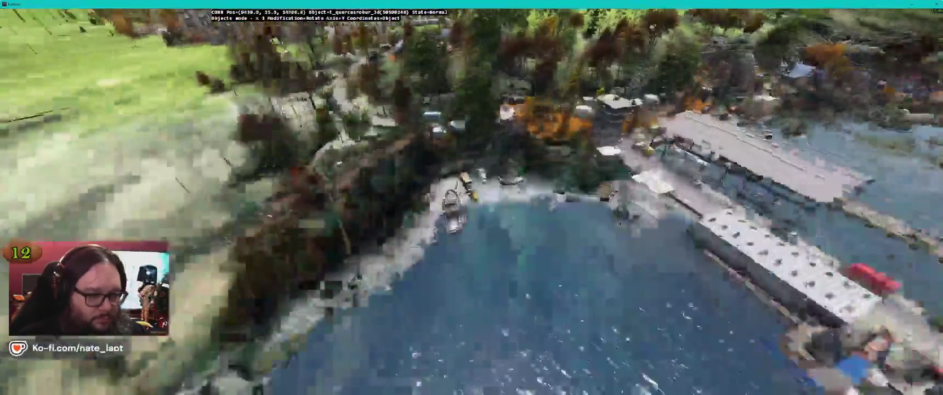
key(w)
key(w)
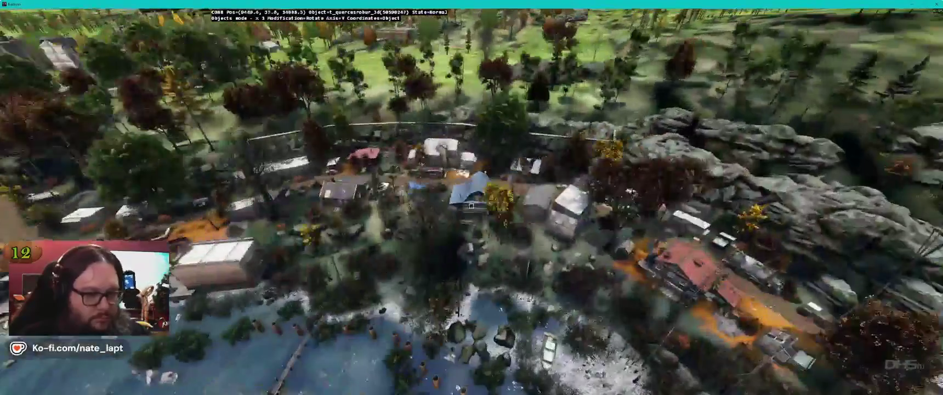
key(w)
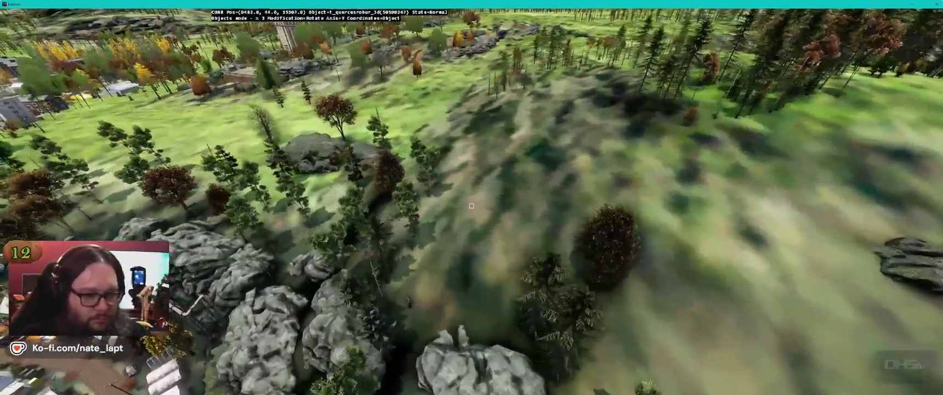
key(w)
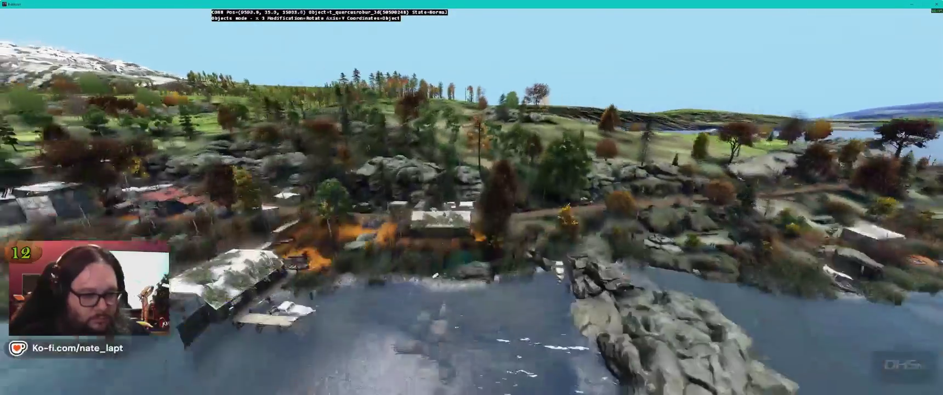
key(w)
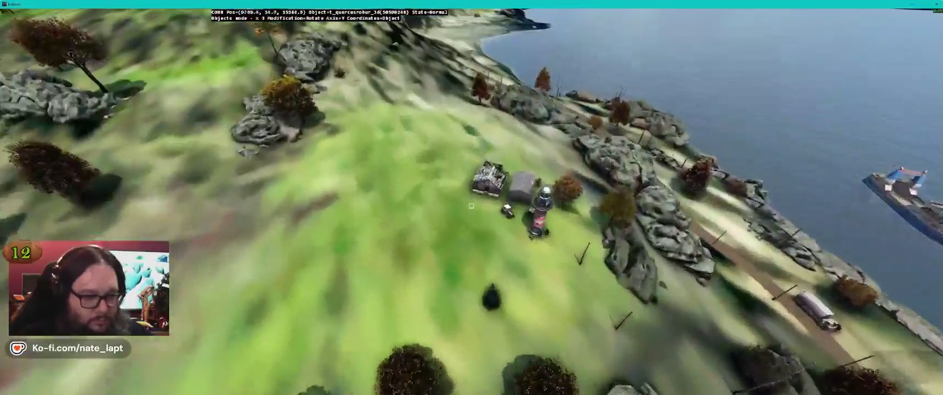
key(w)
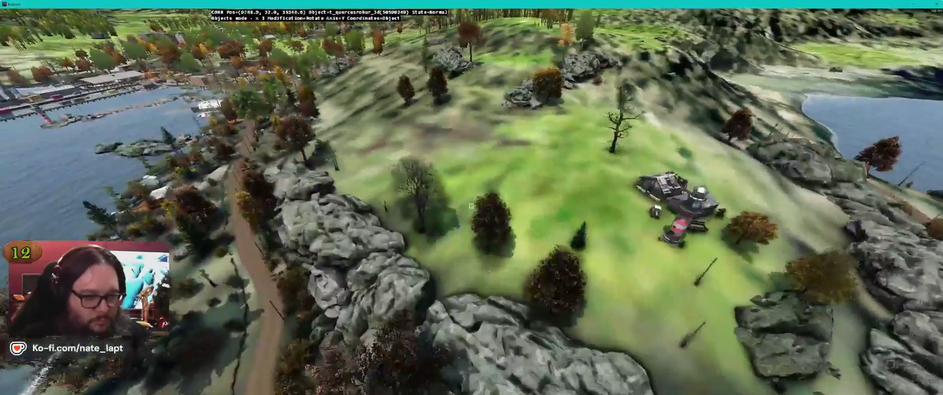
key(w)
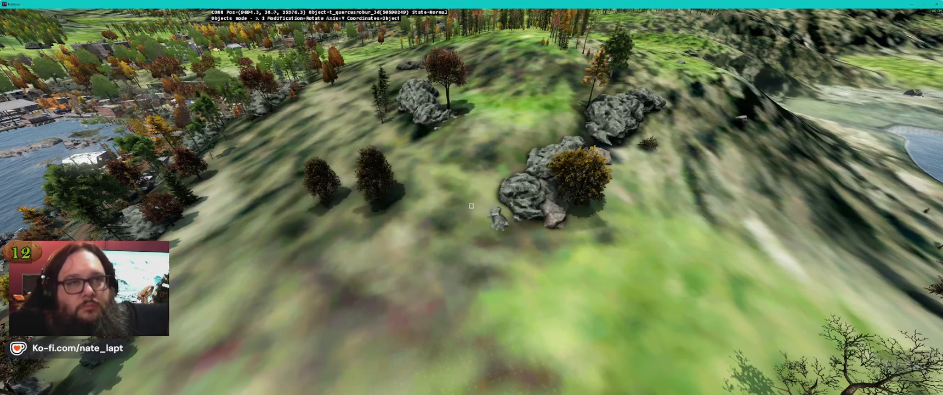
- Switch from fullscreen Buldozer back to the Terrain Builder map window
key(alt+Tab)
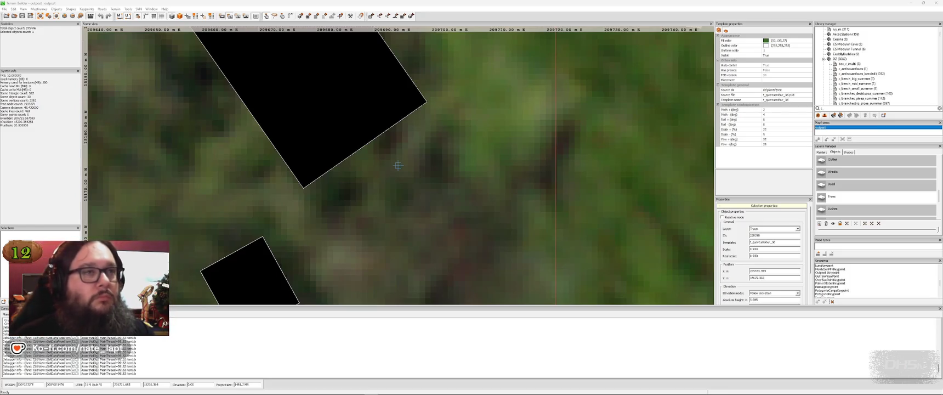
- Save the terrain project from the toolbar, then switch to the Buldozer preview
click(512, 30)
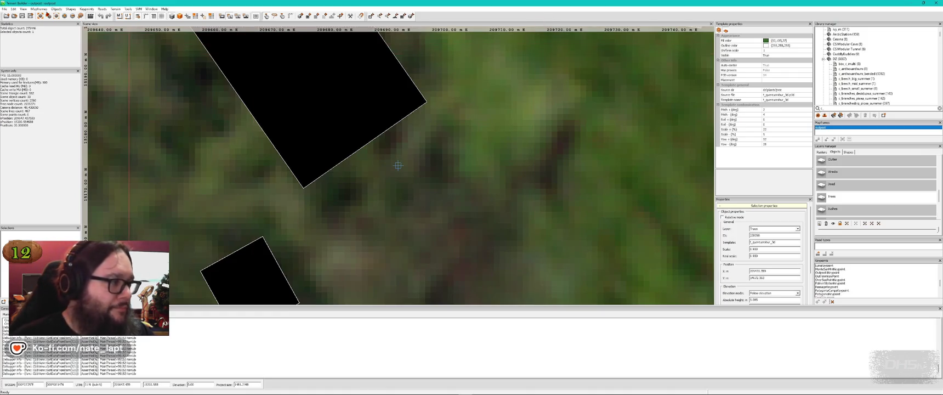
click(22, 16)
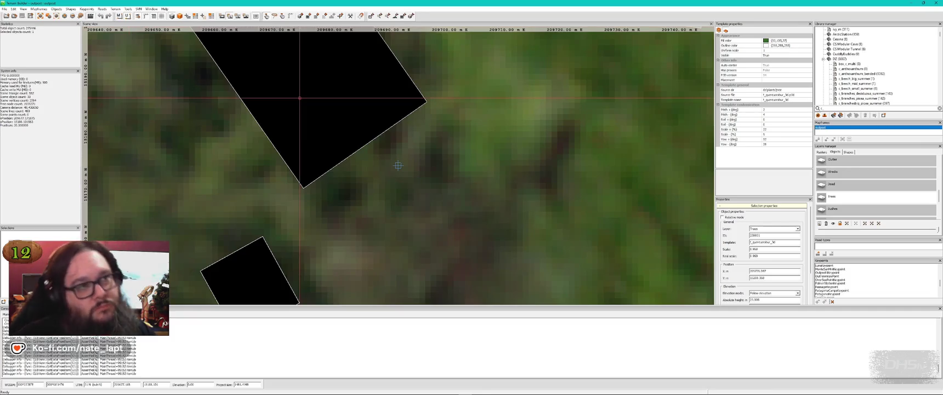
key(alt+Tab)
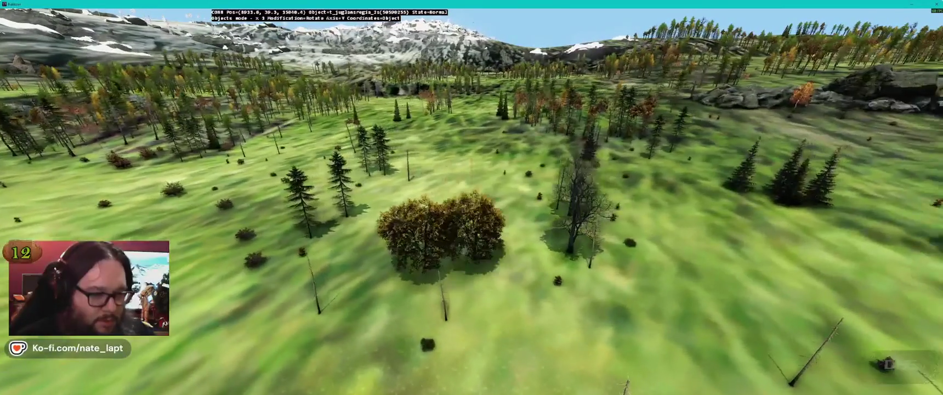
key(alt+Tab)
key(alt+Tab)
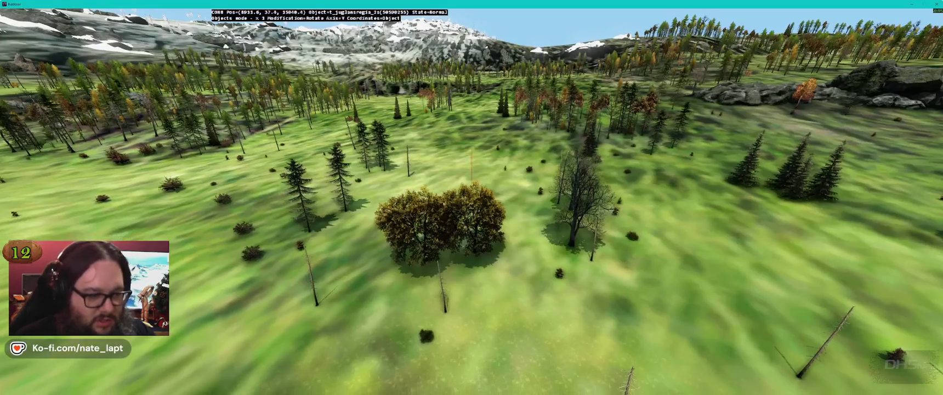
key(alt+Tab)
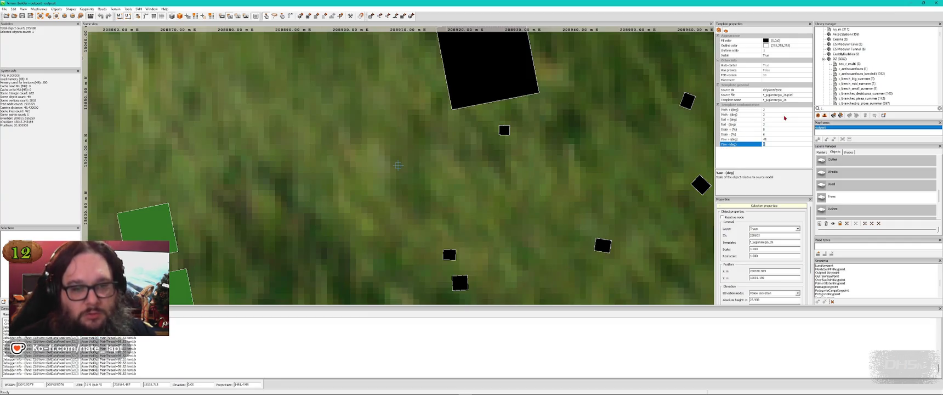
key(alt+Tab)
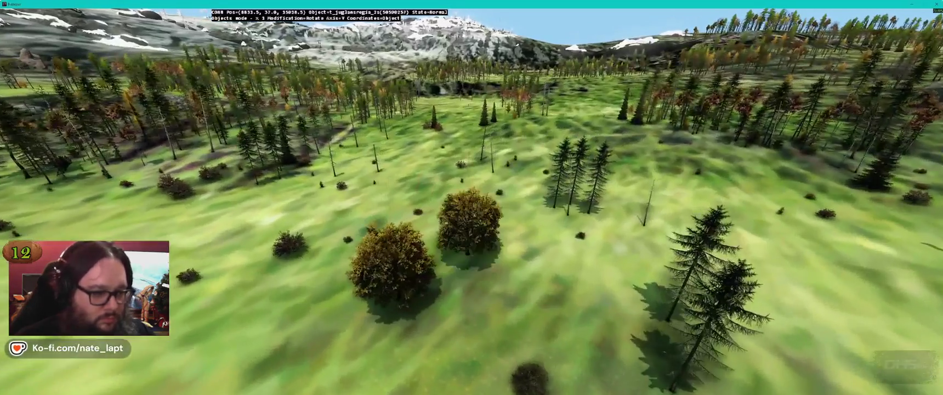
key(w)
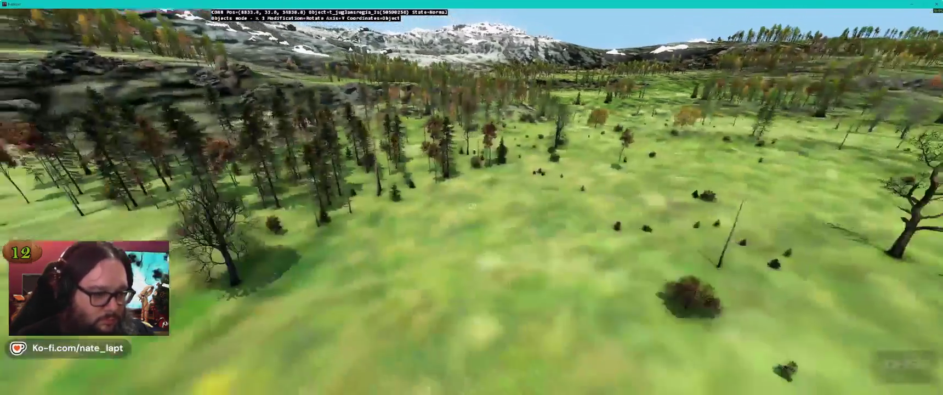
key(w)
key(w)
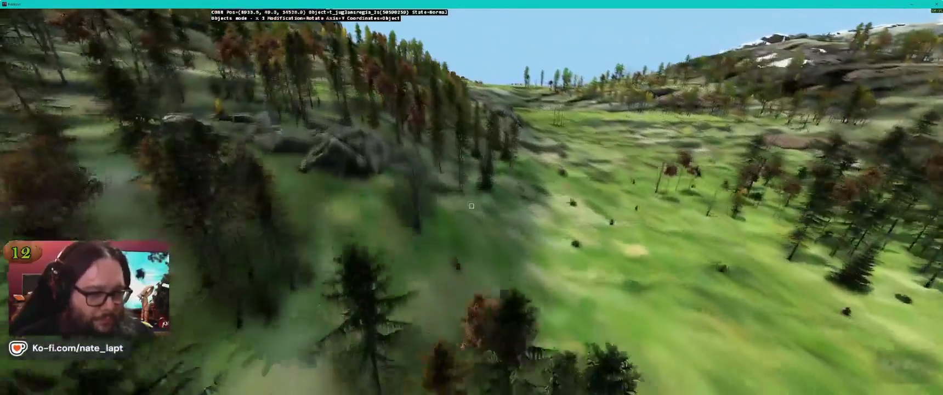
key(w)
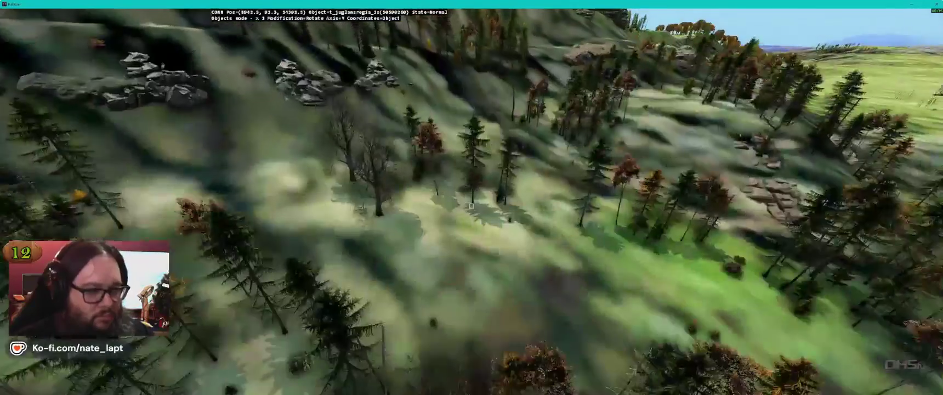
key(w)
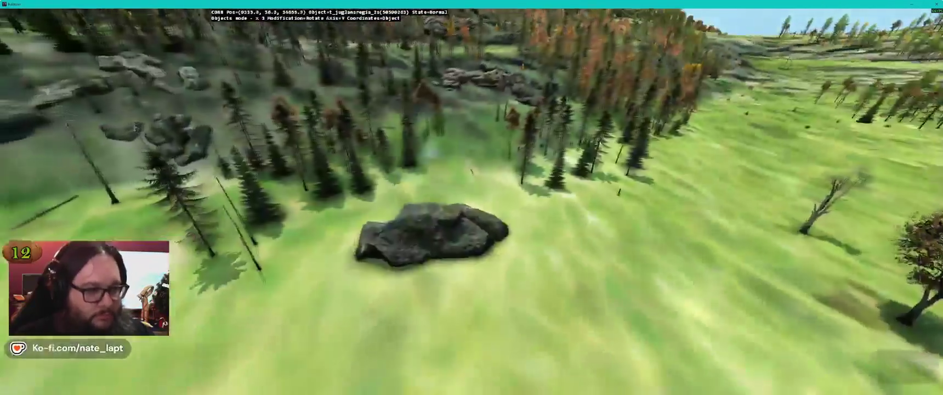
key(w)
key(w)
key(w)
key(w)
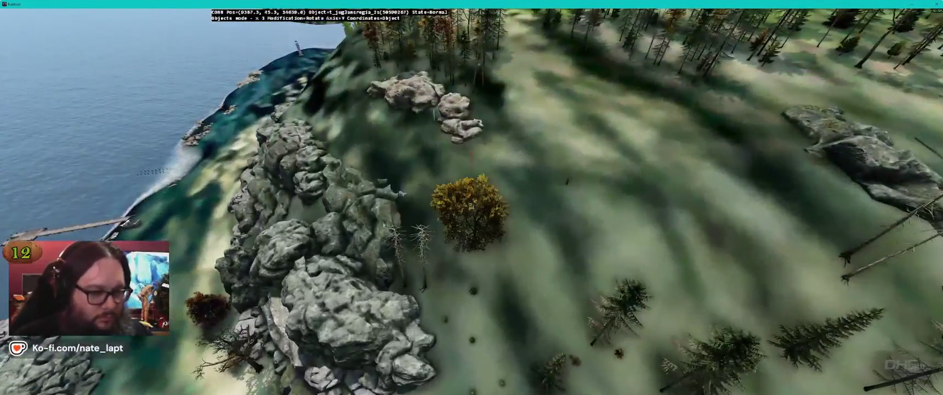
key(w)
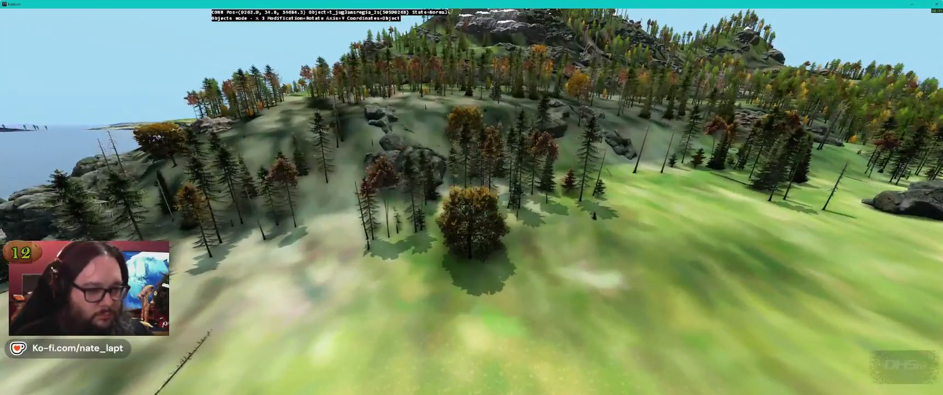
key(w)
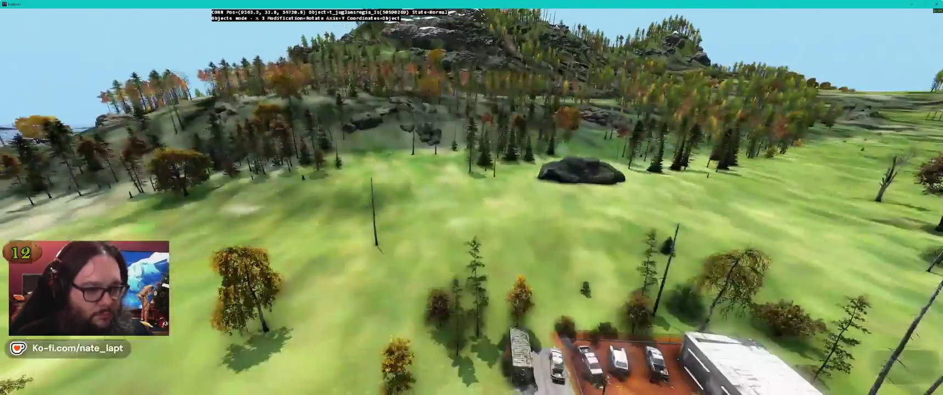
key(w)
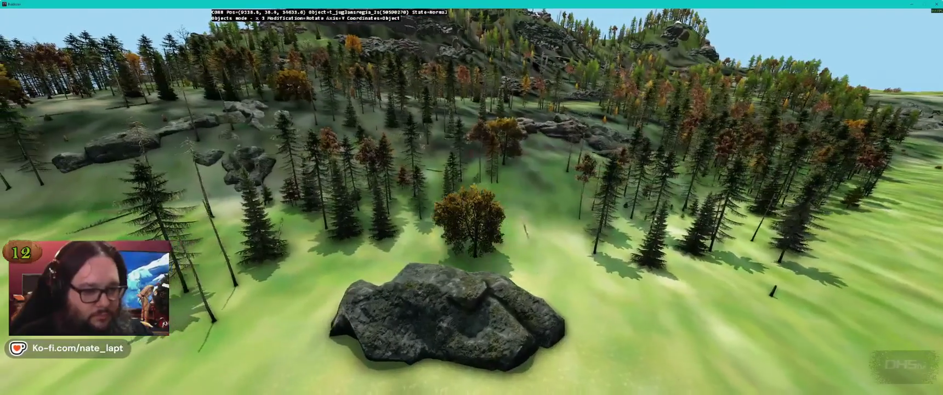
key(w)
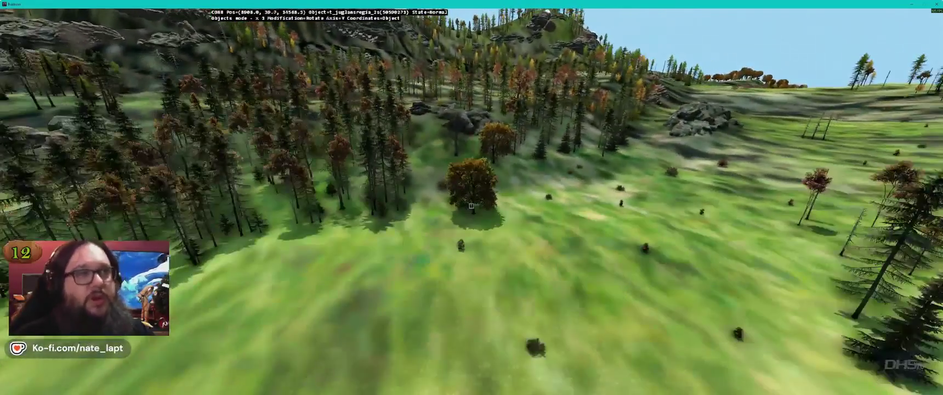
key(w)
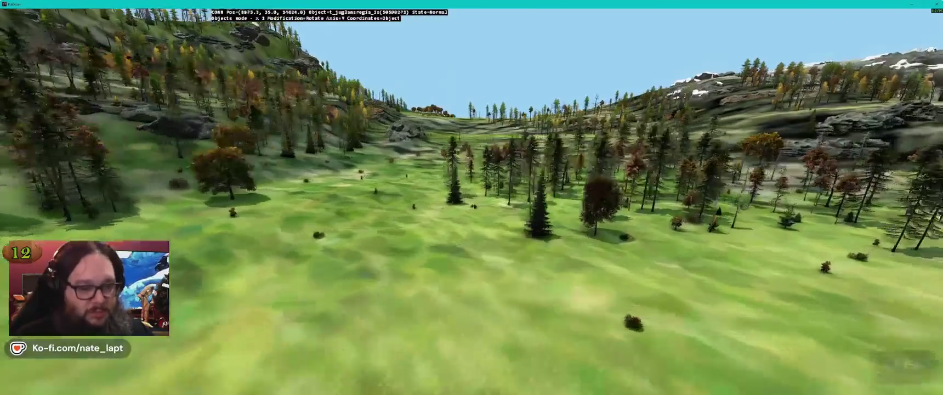
key(w)
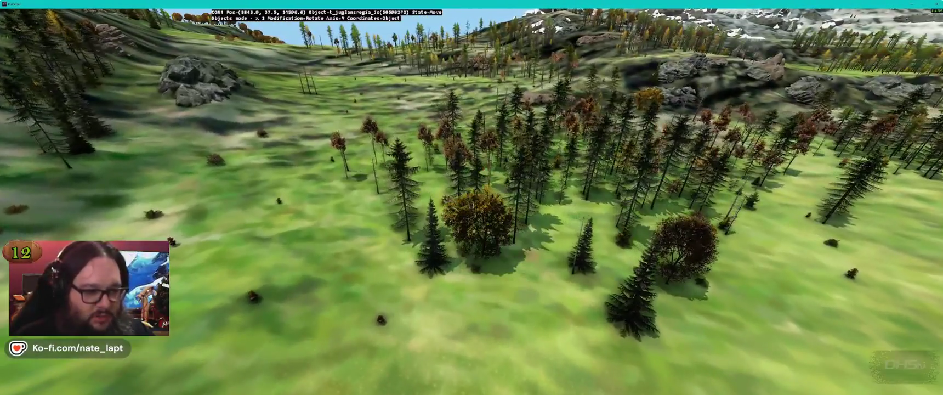
key(w)
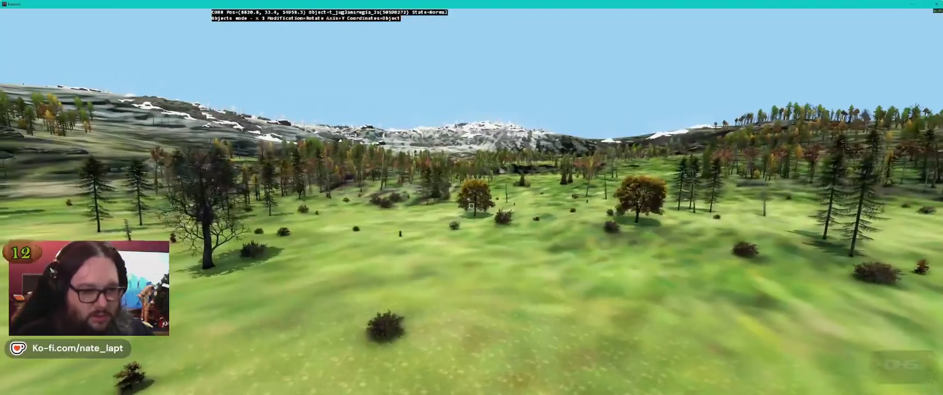
key(w)
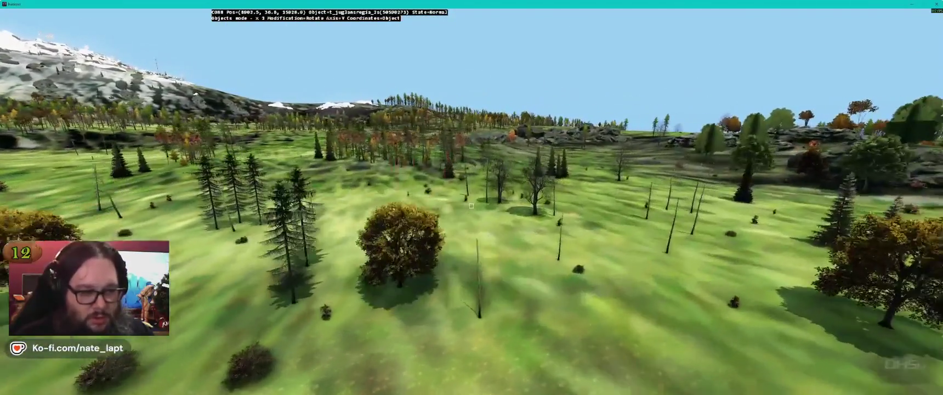
key(w)
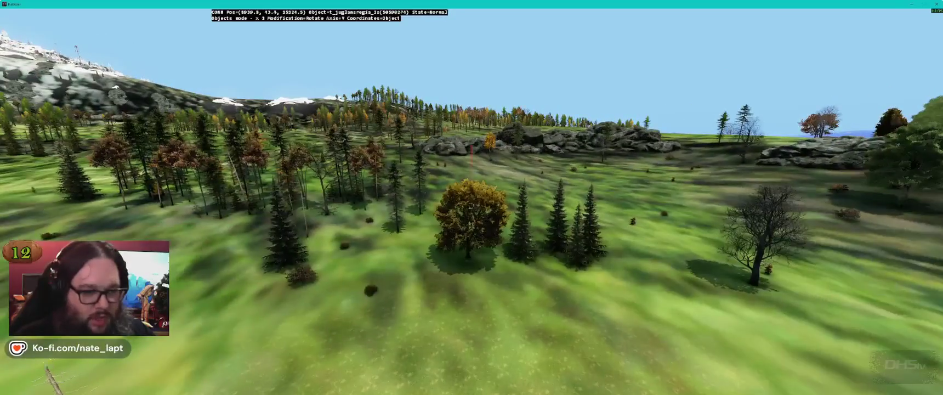
key(w)
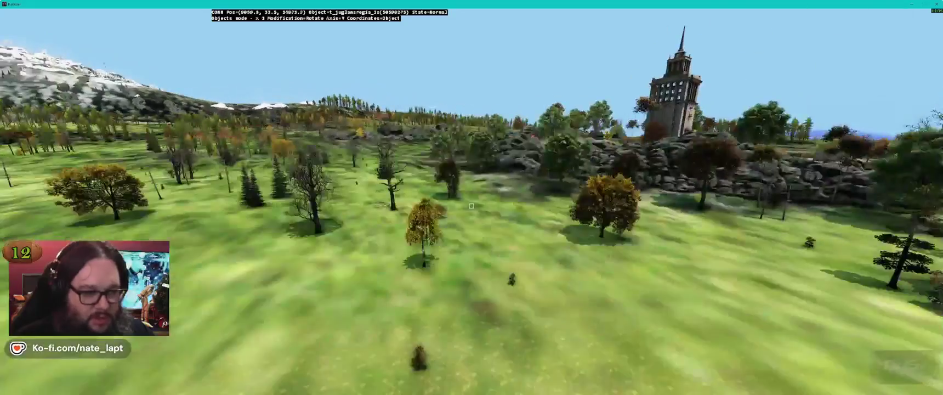
key(w)
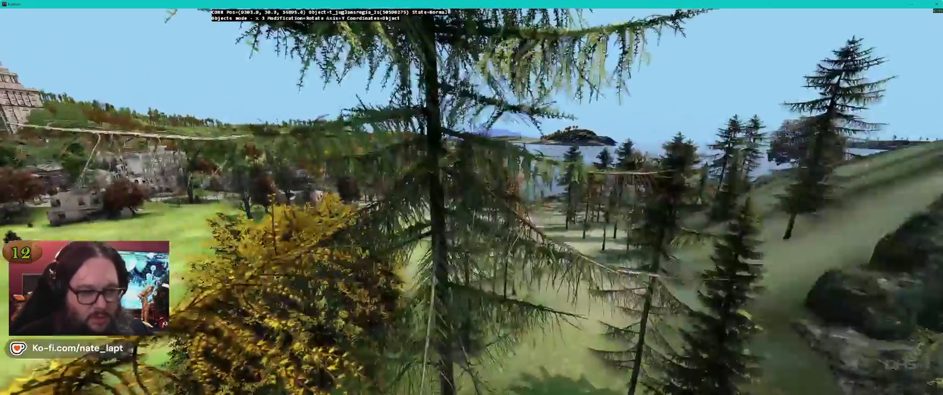
key(w)
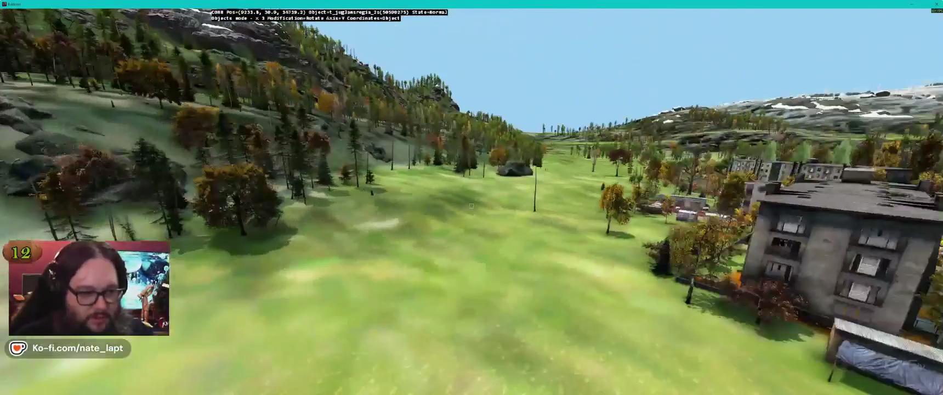
key(w)
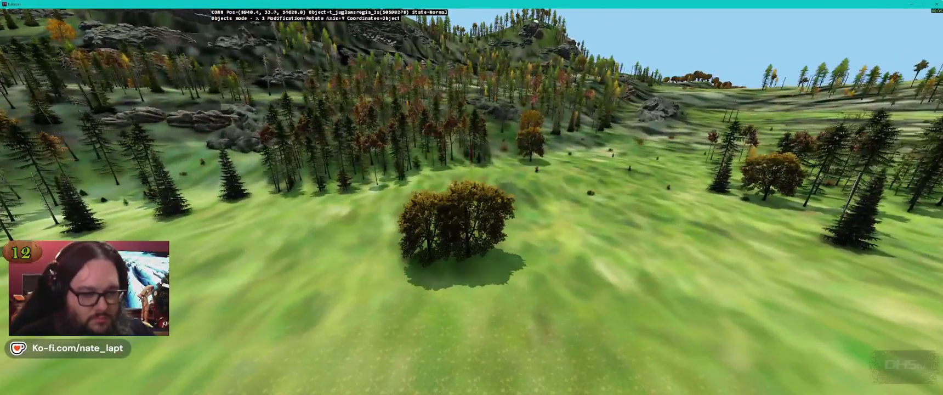
key(w)
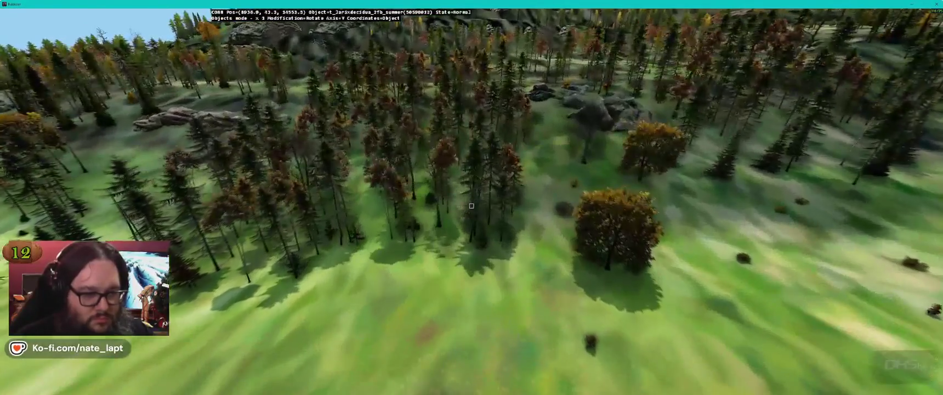
key(w)
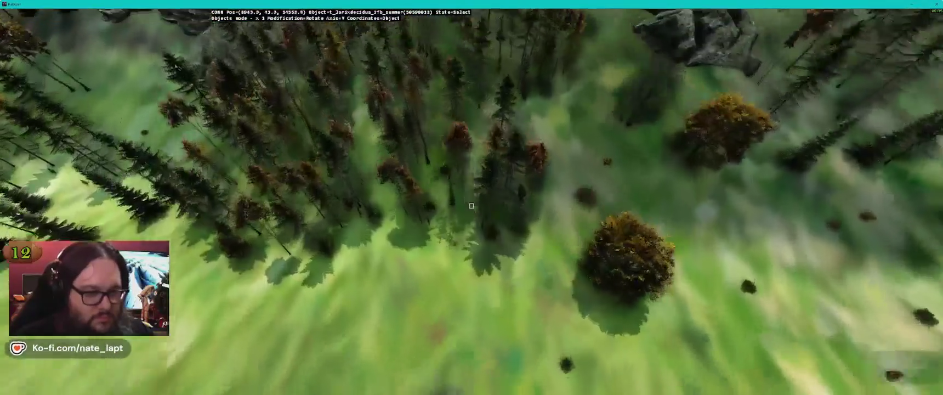
click(470, 206)
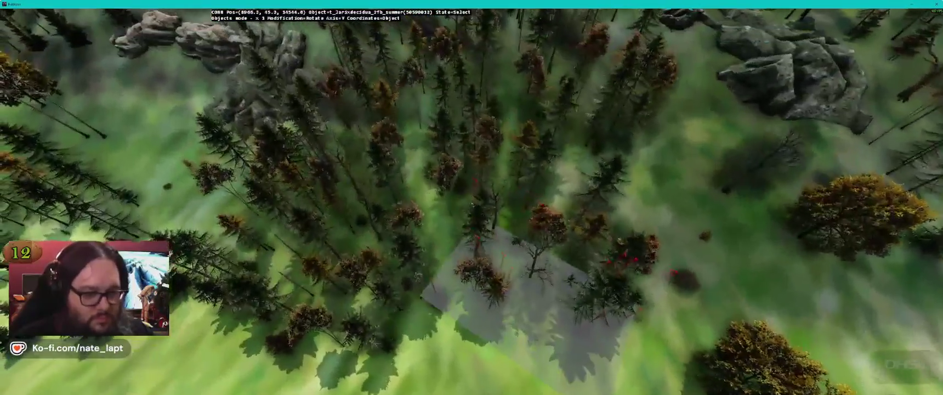
key(w)
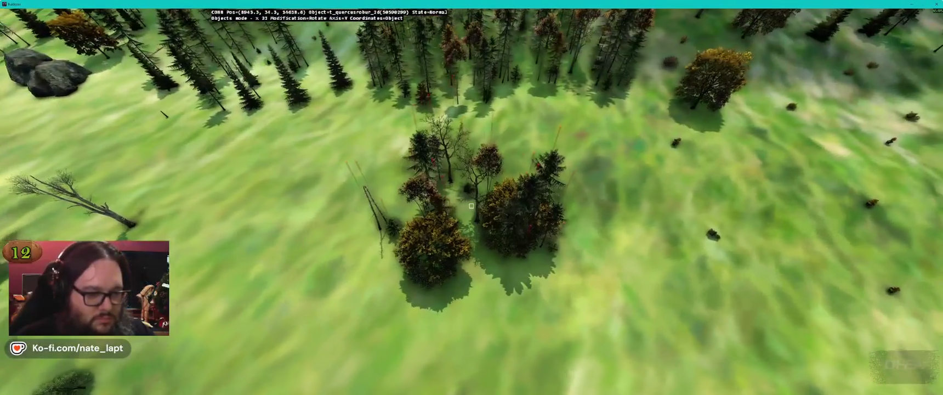
drag(471, 206, 471, 205)
key(d)
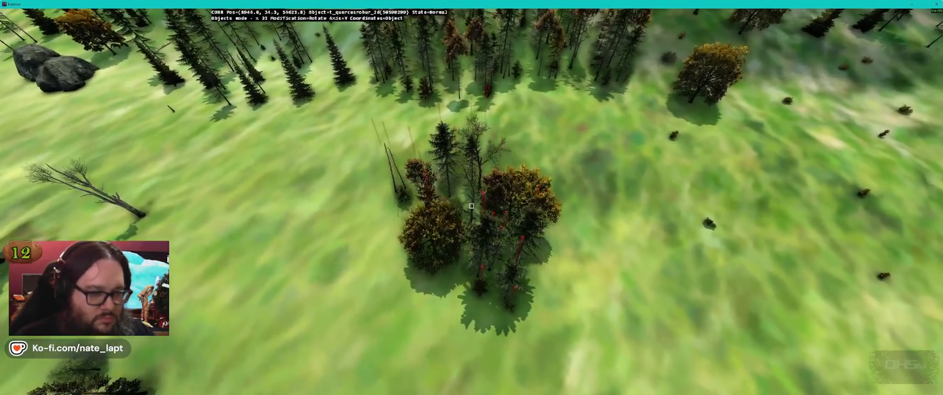
key(w)
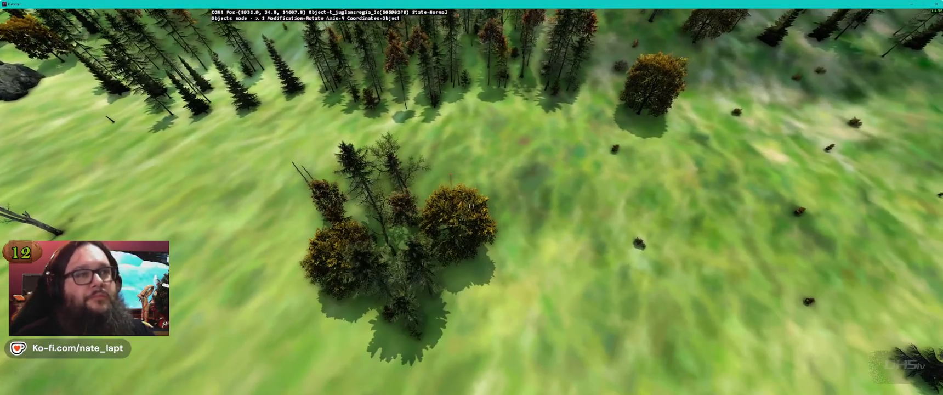
key(w)
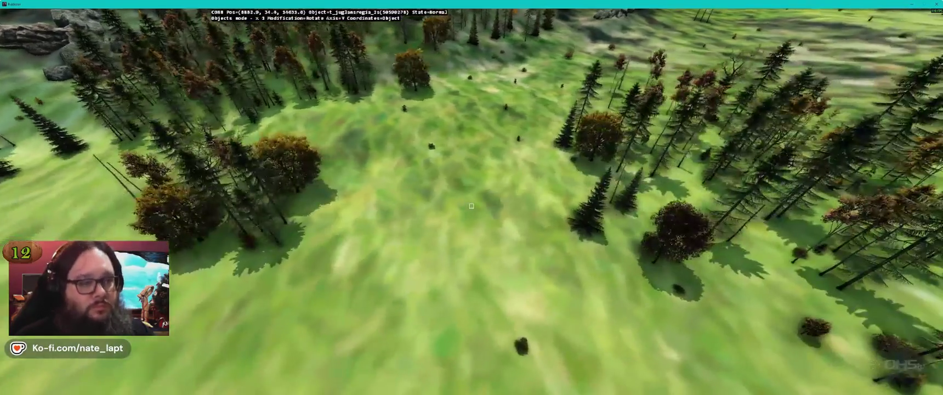
key(w)
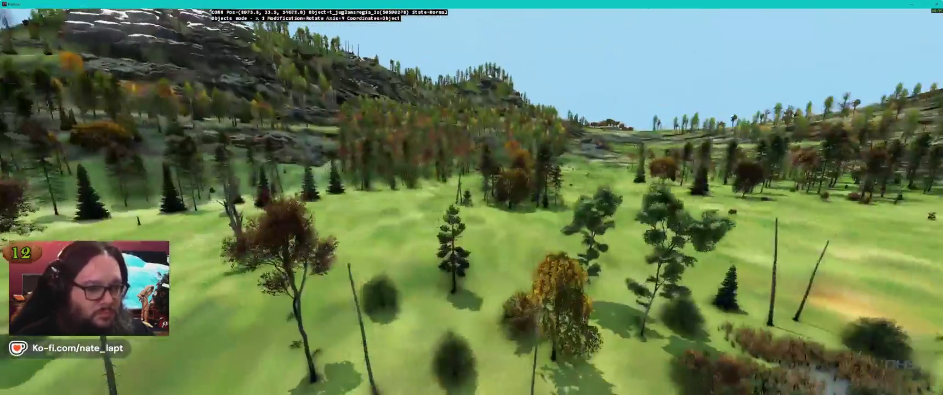
key(alt+Tab)
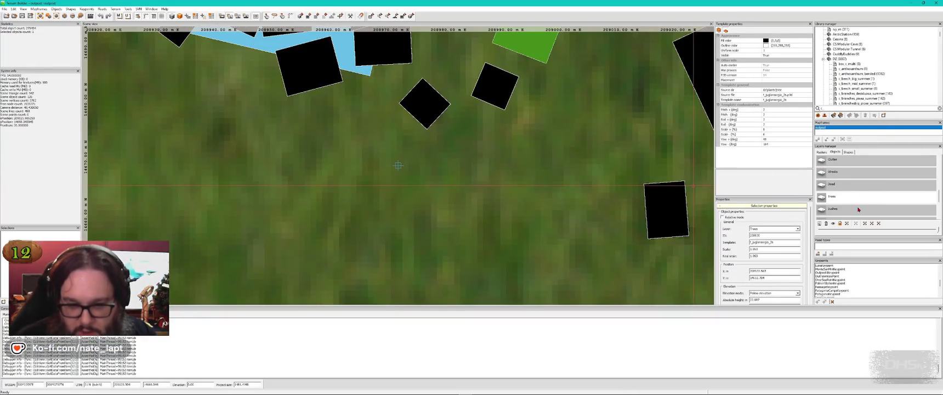
- Fly around the village buildings and across the meadow toward the lake, then return to the 2D map
key(alt+Tab)
key(s)
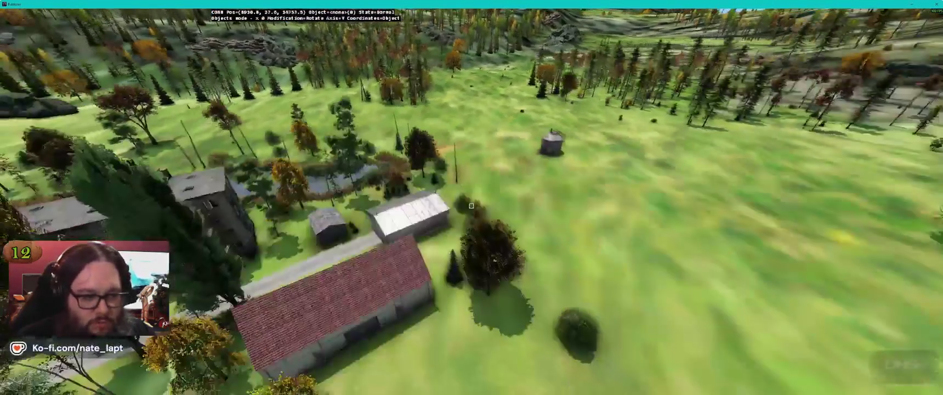
key(w)
key(d)
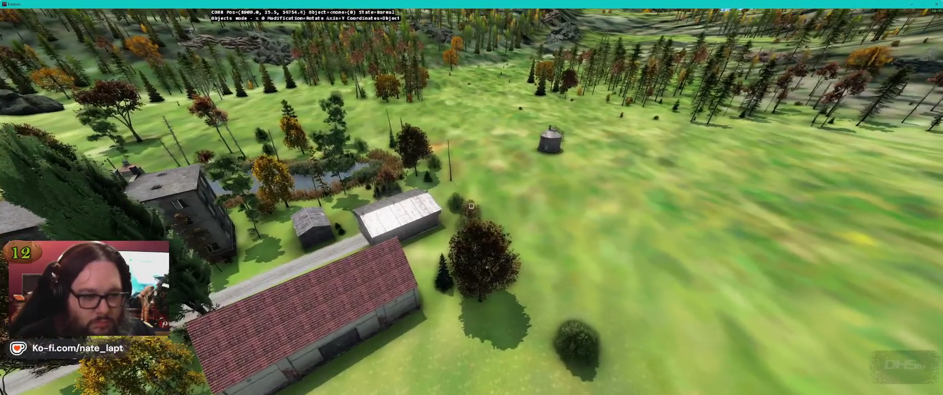
key(s)
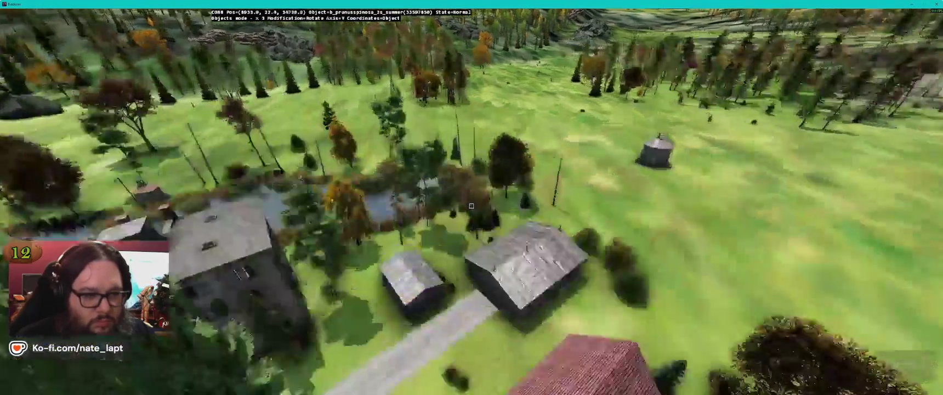
key(w)
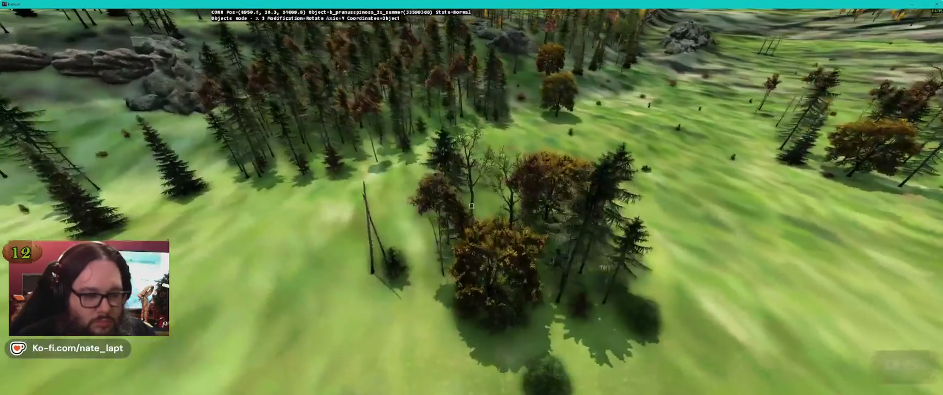
key(w)
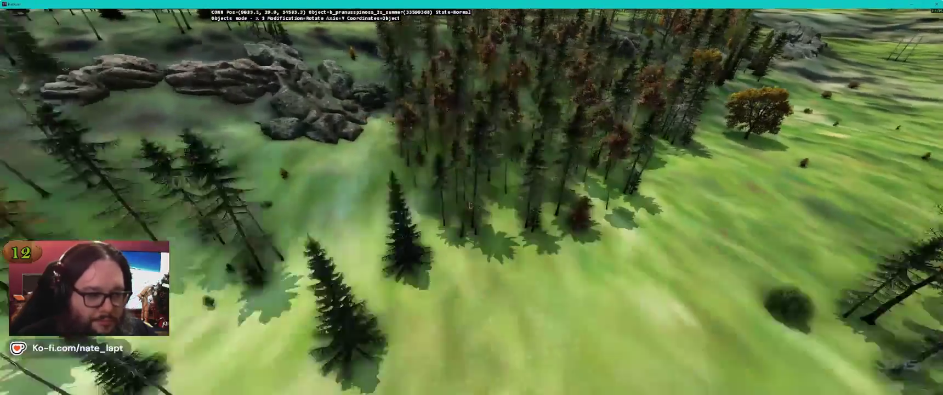
key(q)
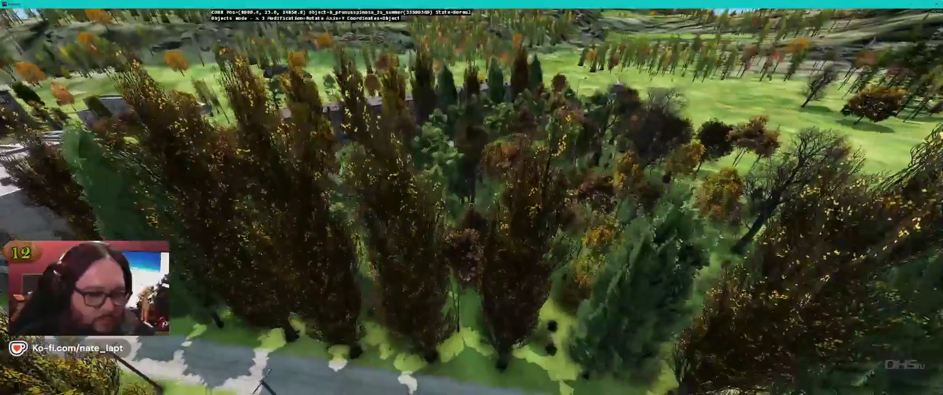
key(ctrl+z)
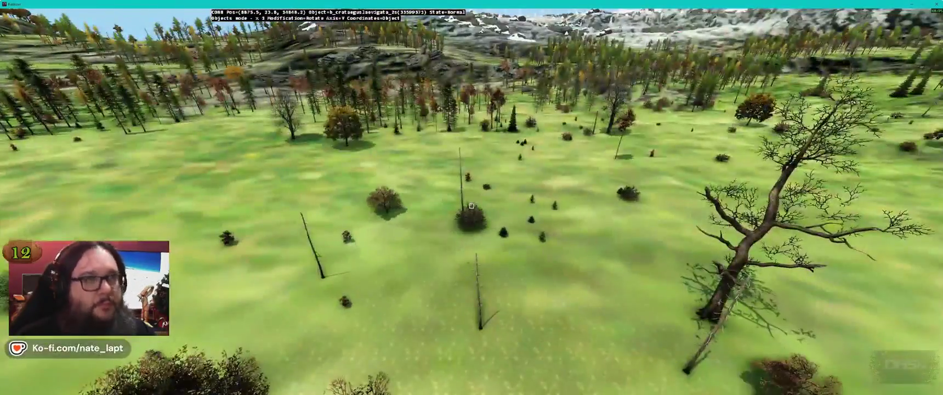
key(alt+Tab)
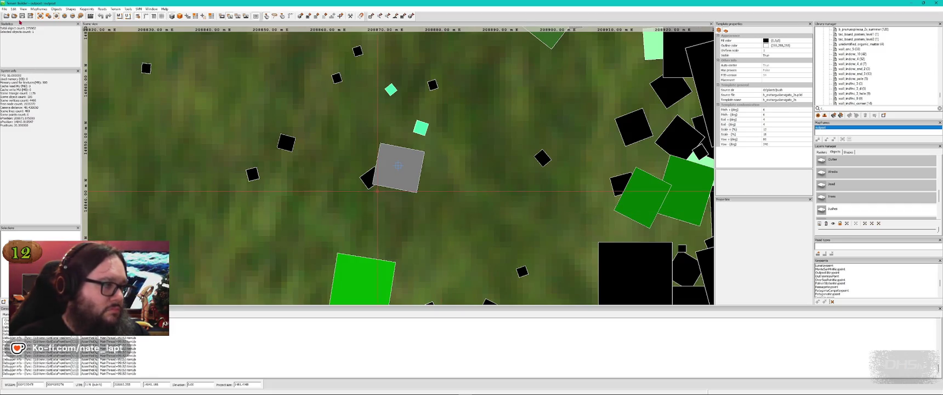
- Save the project with Ctrl+S and refocus the Terrain Builder window
key(ctrl+s)
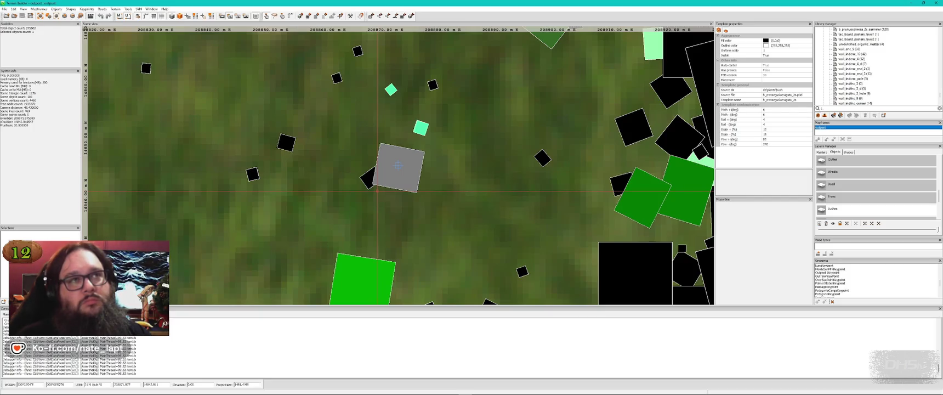
key(alt+Tab)
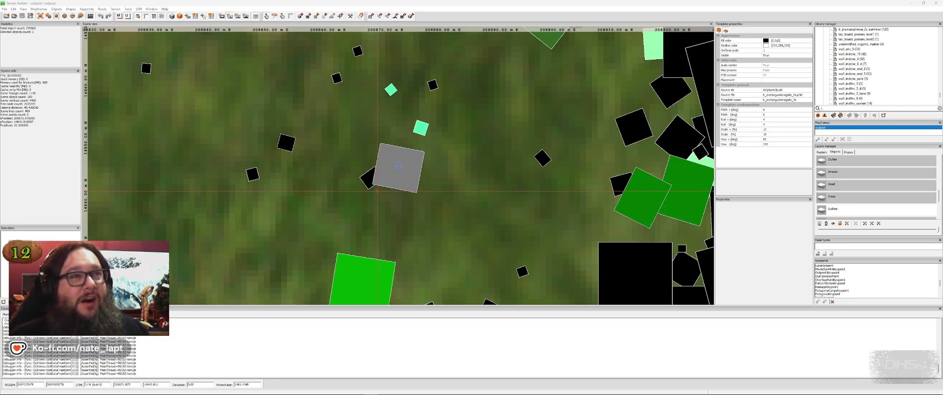
click(566, 9)
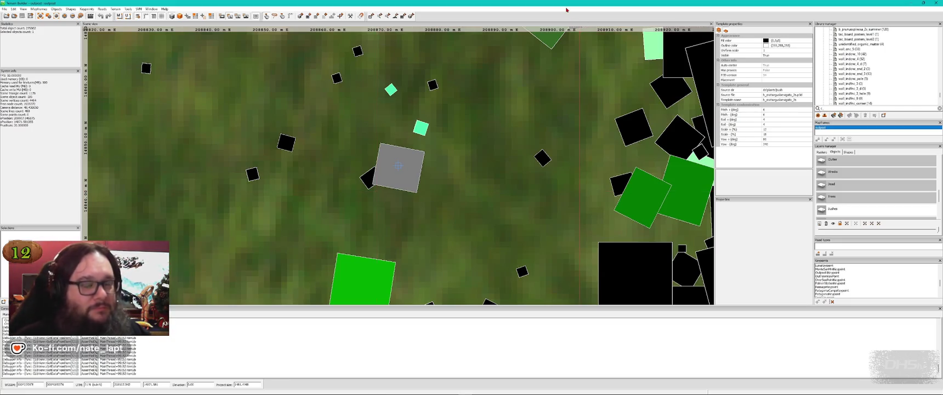
- Browse the saved DayZ screenshots, then bring Terrain Builder back to the front
key(alt+Tab)
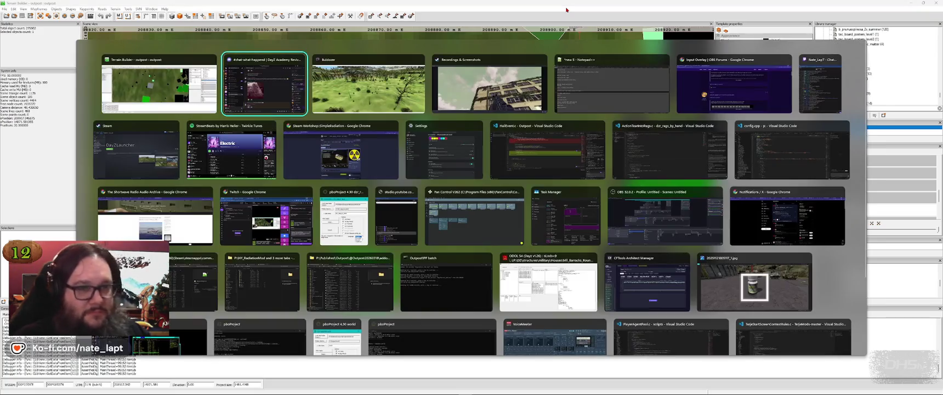
key(alt+Tab)
key(alt+Tab)
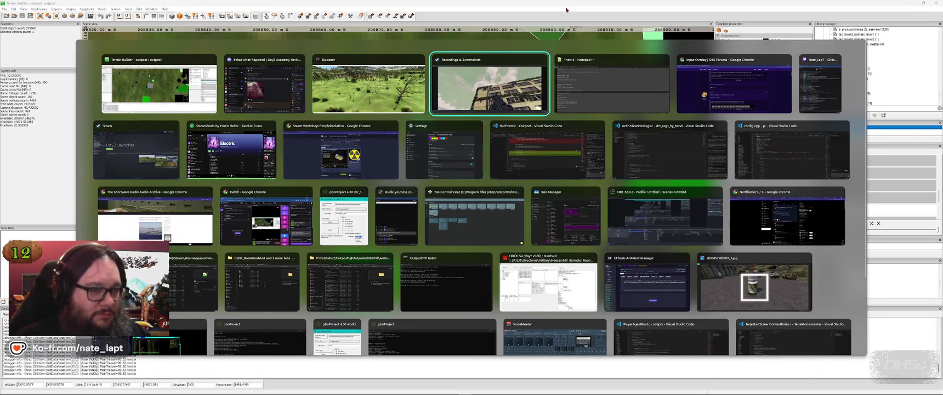
key(Right)
key(Right)
key(Right)
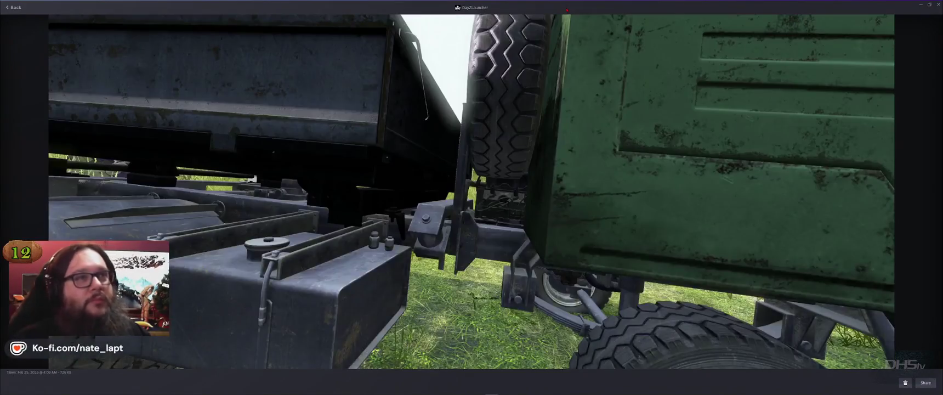
key(Right)
key(Right)
key(Right)
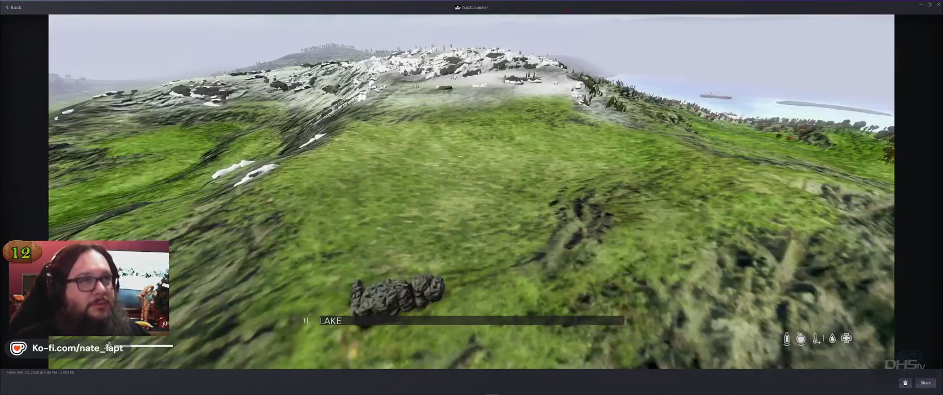
click(937, 3)
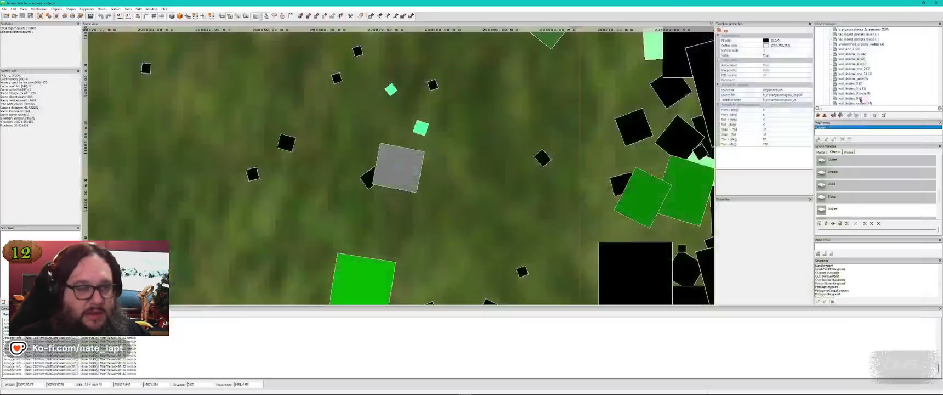
key(alt+Tab)
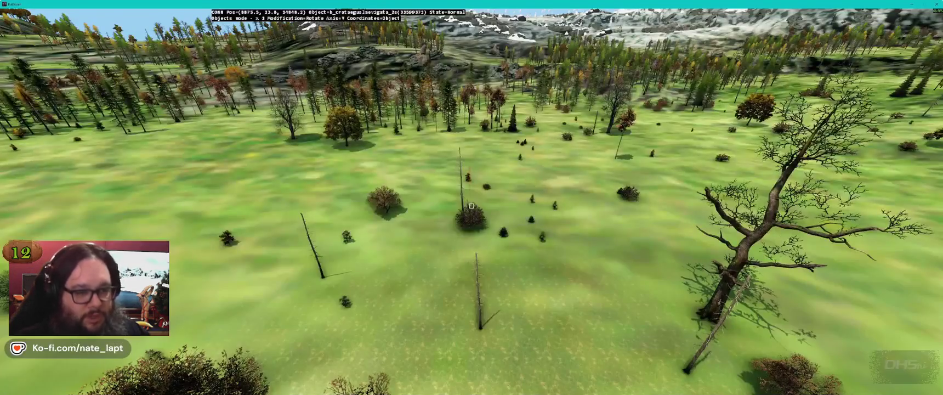
key(s)
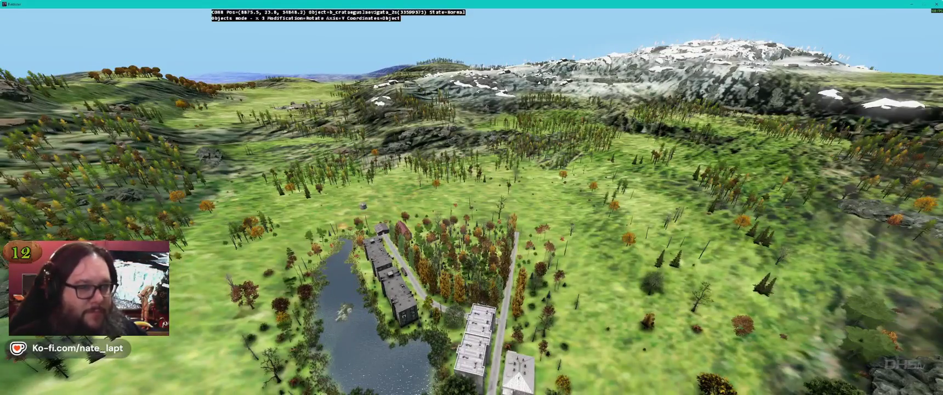
key(w)
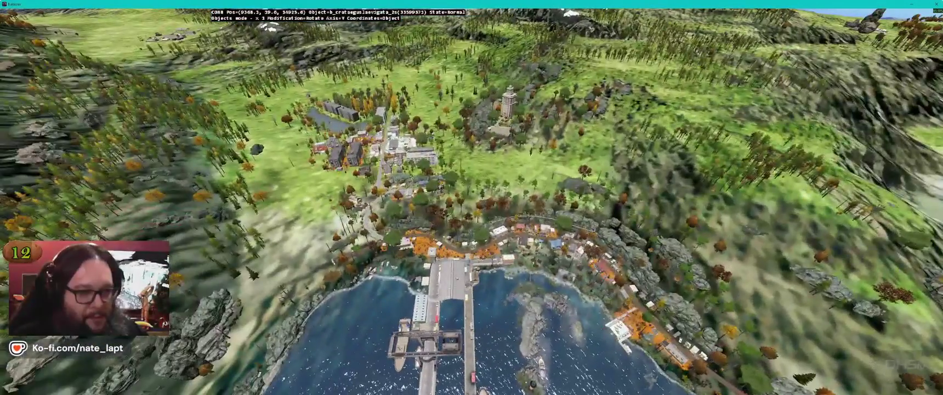
key(s)
key(w)
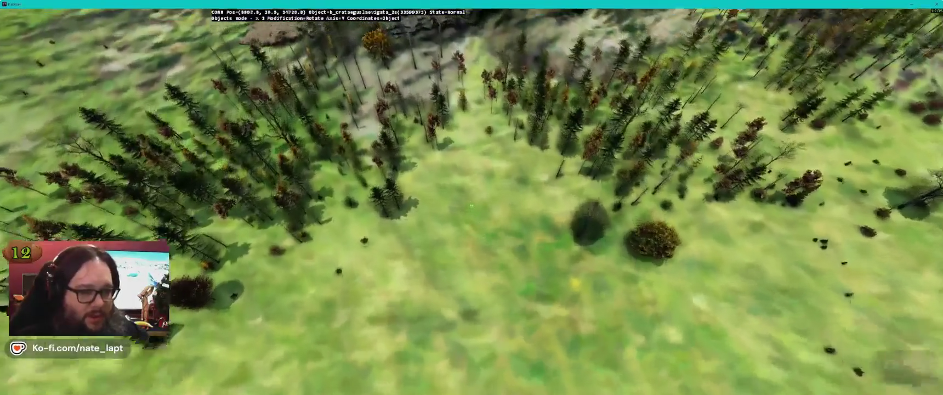
key(w)
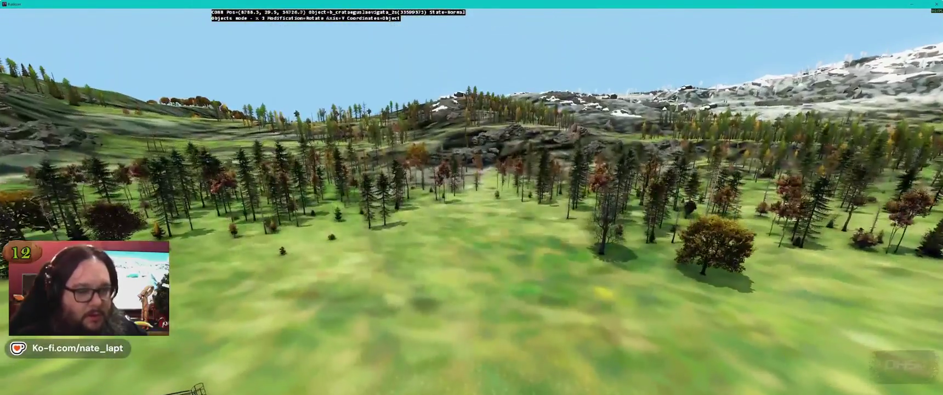
key(s)
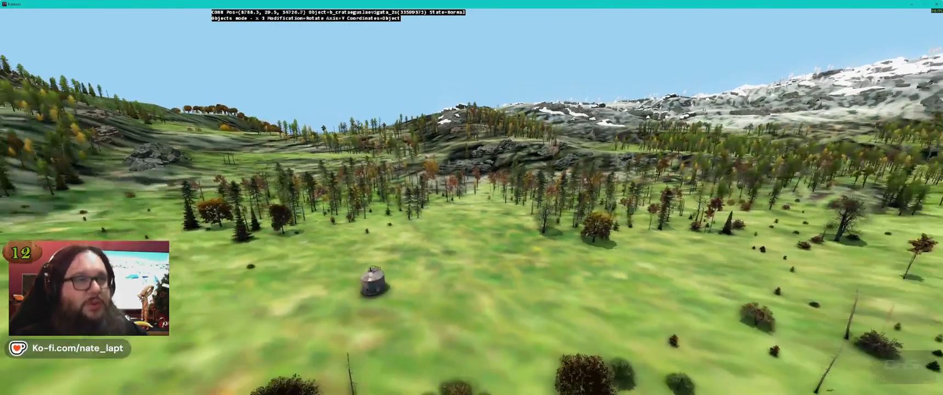
key(w)
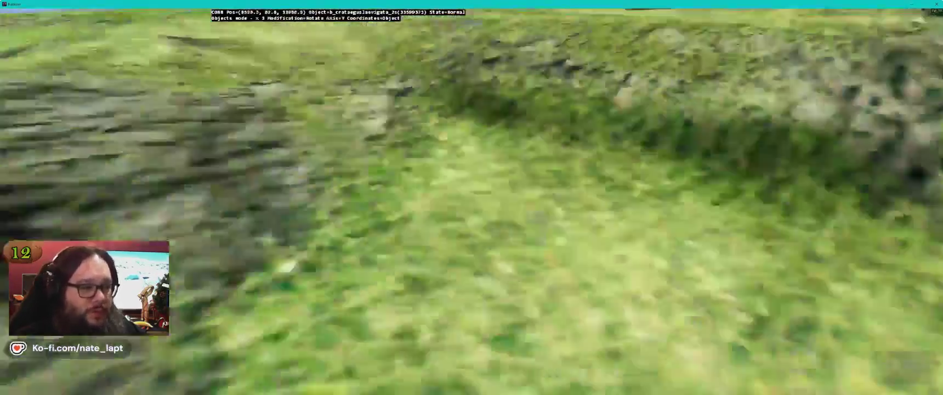
key(s)
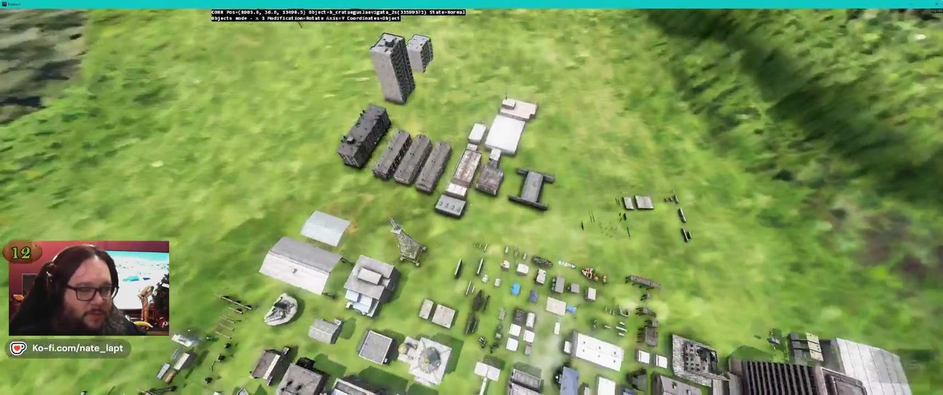
key(d)
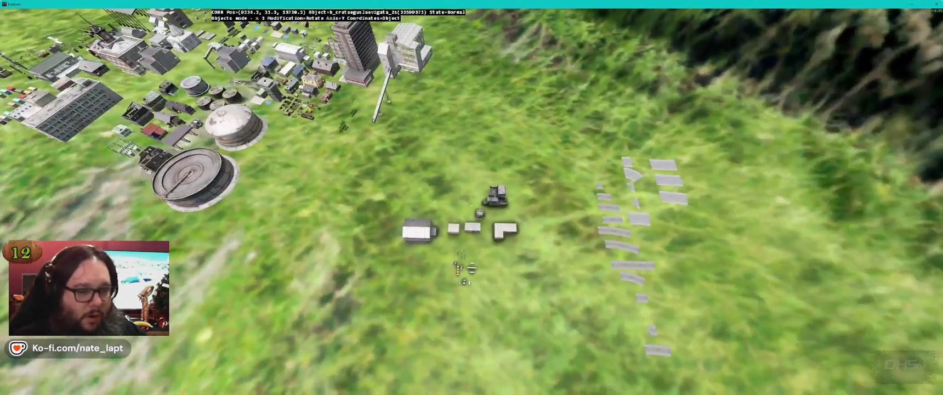
key(s)
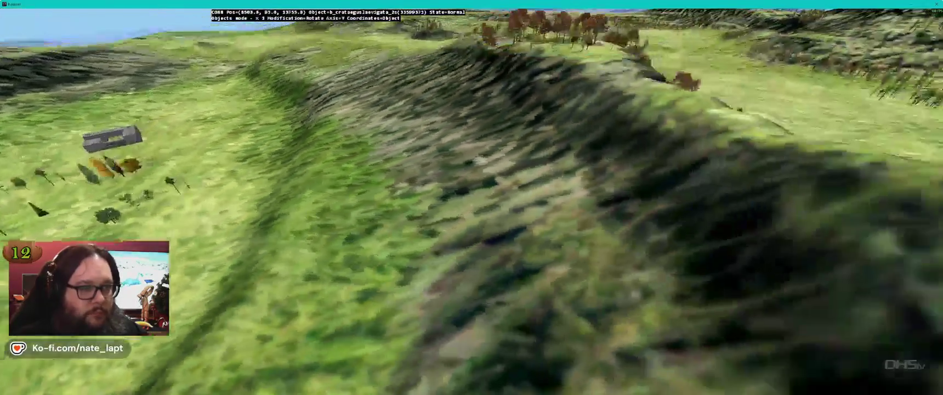
key(w)
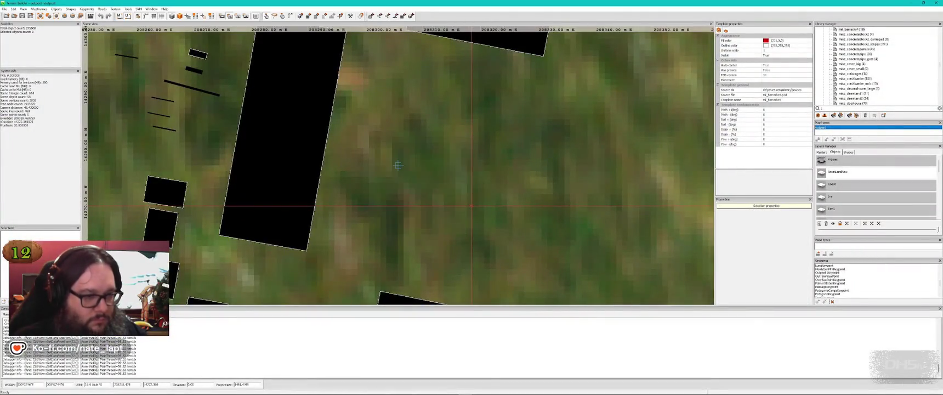
- Zoom the 2D map to the barracks and rotate them into line in Buldozer
scroll(398, 165, down, 10)
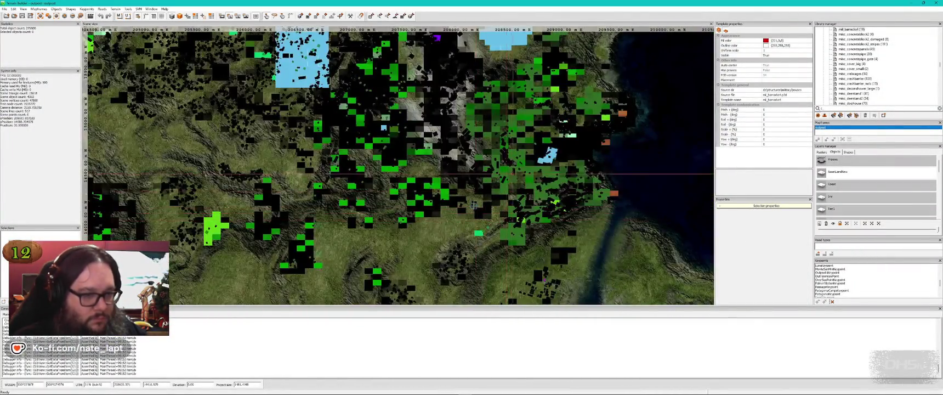
scroll(512, 174, up, 6)
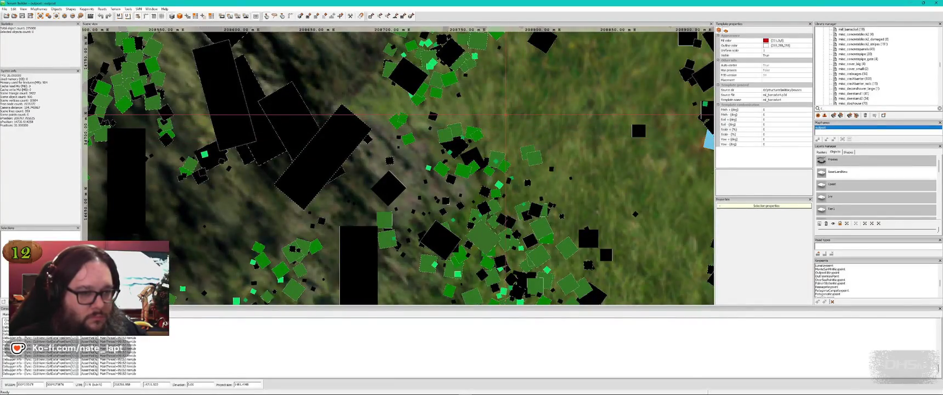
scroll(504, 115, up, 4)
key(alt+Tab)
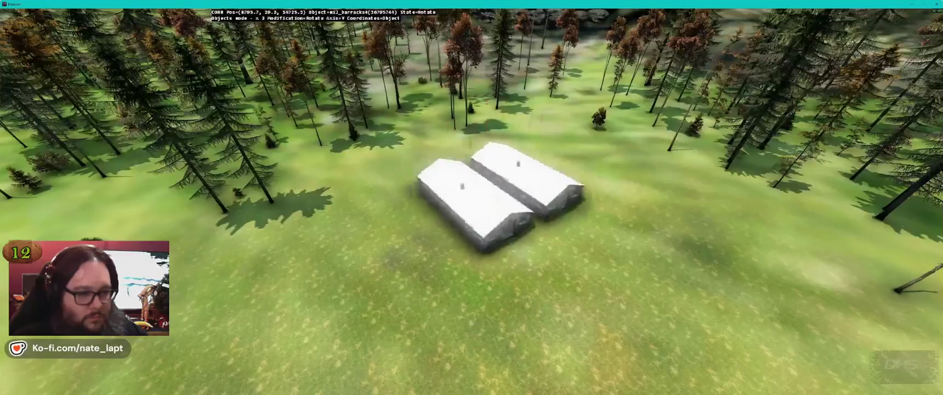
drag(471, 206, 509, 205)
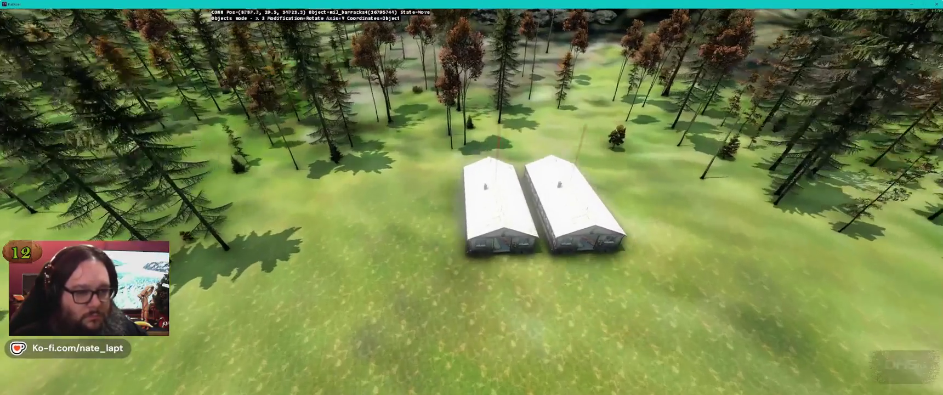
- Zoom the preview to check the side-by-side barracks, then compare with the 2D map
scroll(472, 206, down, 5)
scroll(471, 205, up, 5)
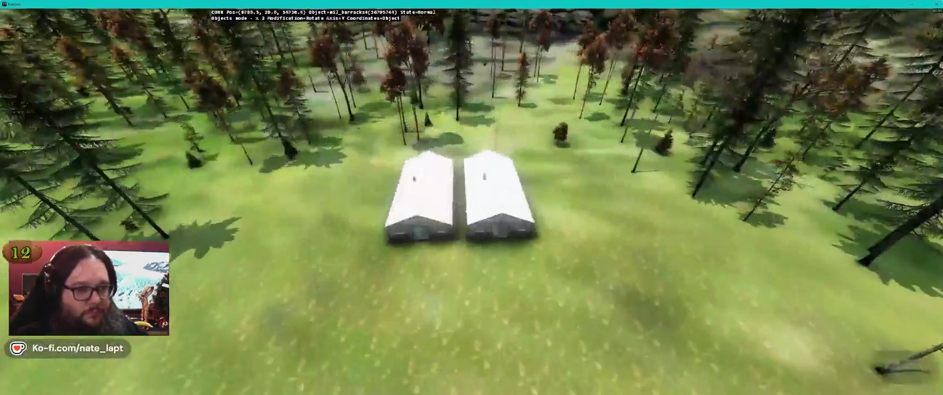
scroll(469, 205, down, 4)
scroll(469, 205, up, 4)
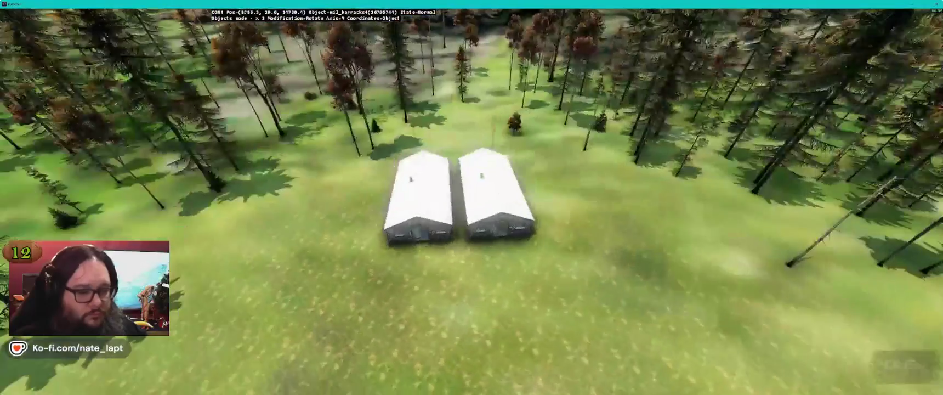
scroll(471, 205, down, 3)
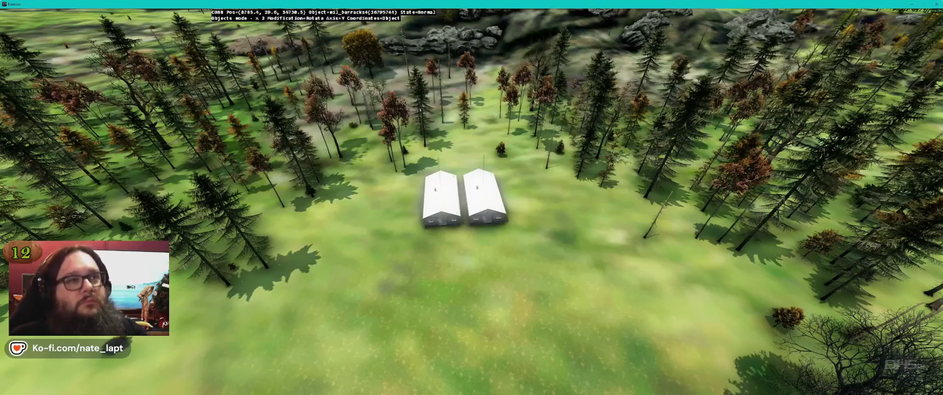
scroll(471, 197, up, 2)
key(alt+Tab)
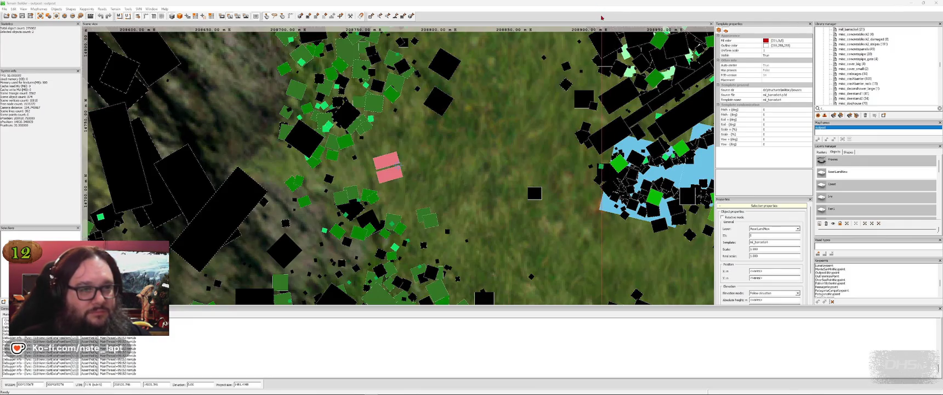
key(alt+Tab)
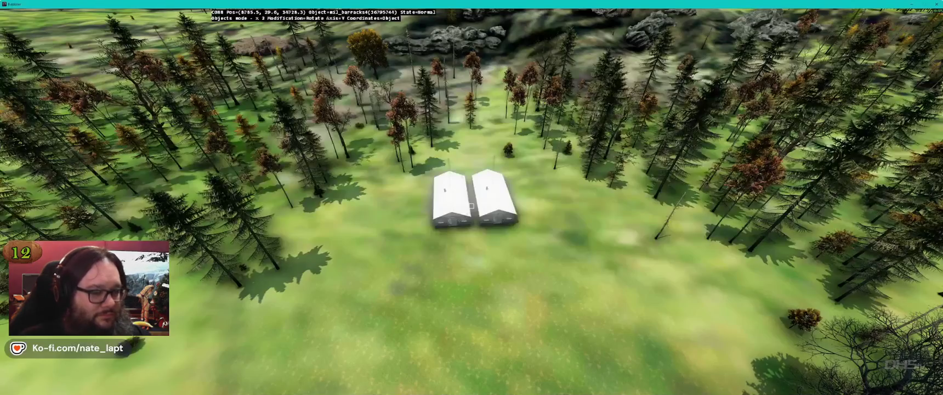
- Toggle Buldozer between the smoothing and Flatten brushes and Objects mode around the barracks
scroll(470, 206, up, 5)
key(b)
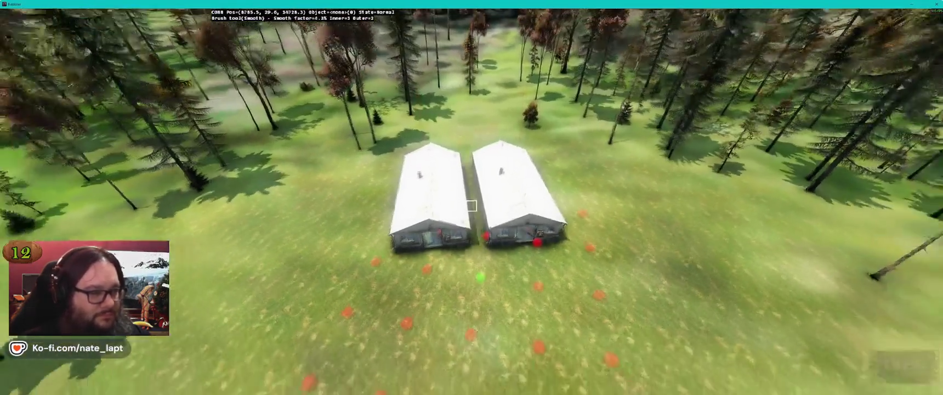
scroll(471, 205, down, 2)
key(b)
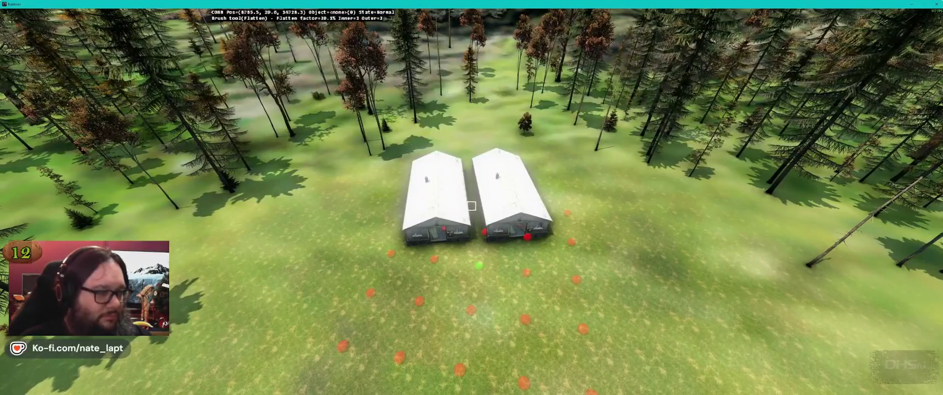
scroll(470, 206, up, 2)
scroll(471, 206, up, 3)
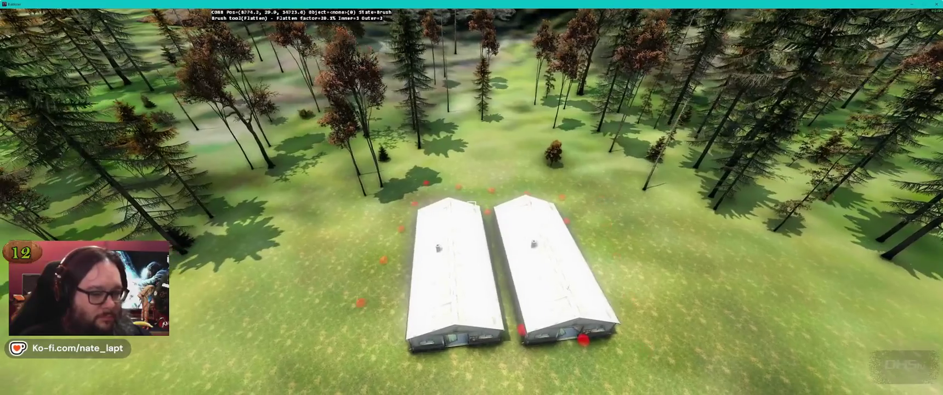
key(b)
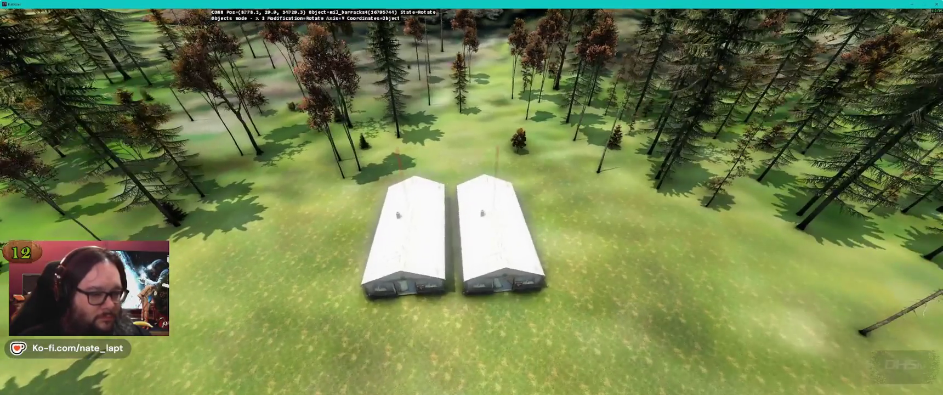
key(b)
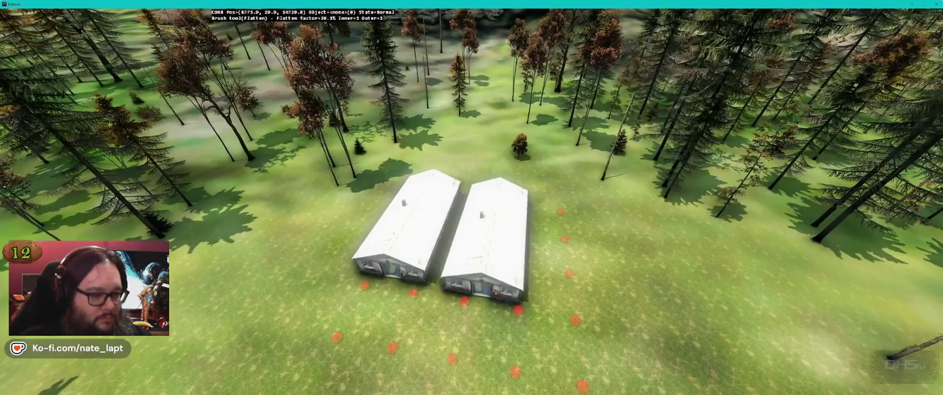
- Resume flattening the ground around the barracks while panning the camera across the site
scroll(471, 219, up, 3)
scroll(499, 263, down, 2)
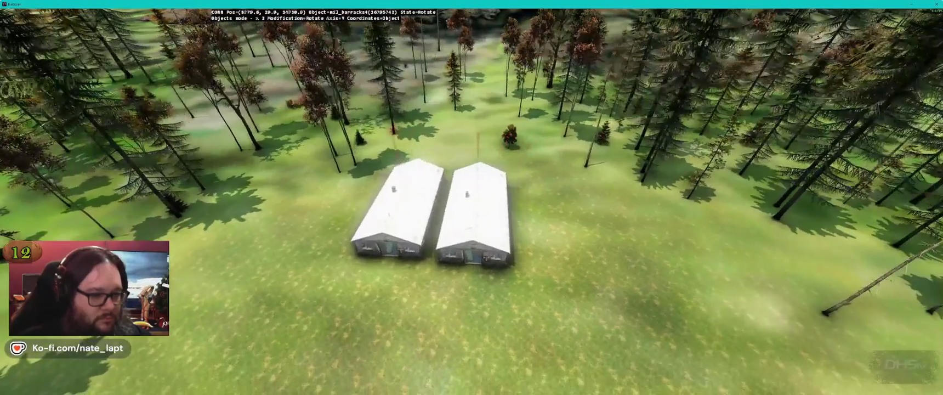
key(b)
scroll(471, 220, up, 3)
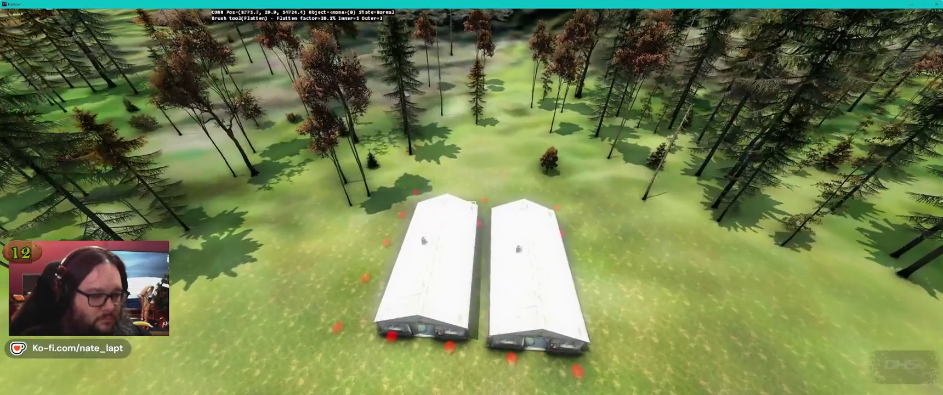
key(b)
scroll(472, 220, down, 3)
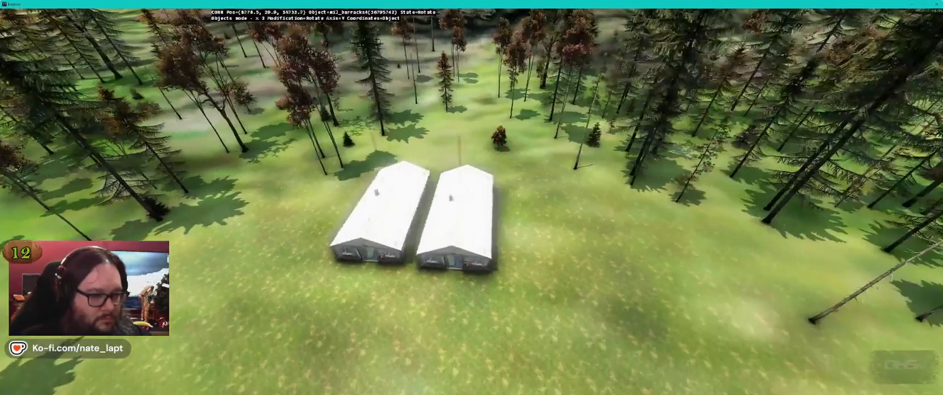
key(b)
scroll(471, 219, up, 3)
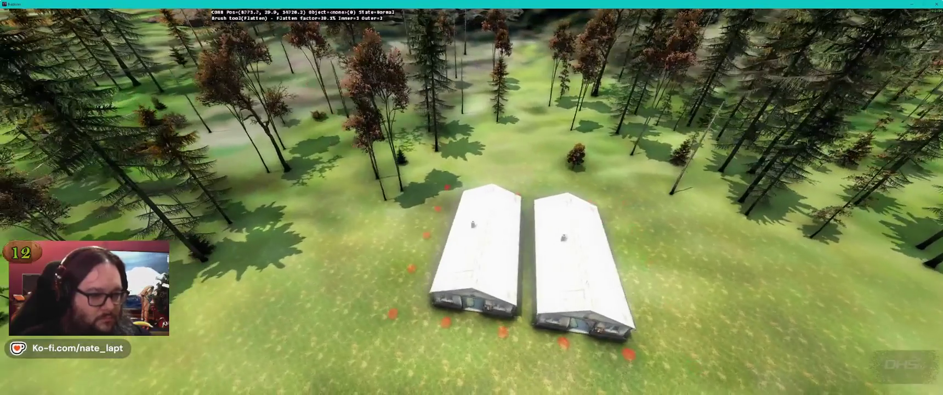
key(d)
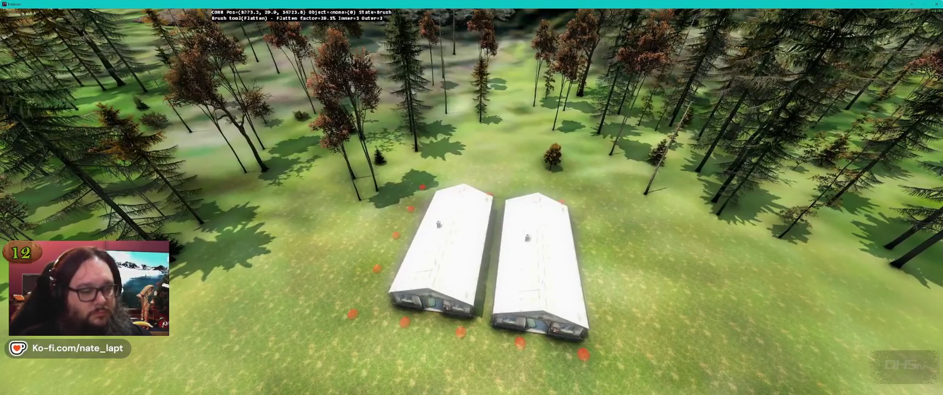
key(d)
key(a)
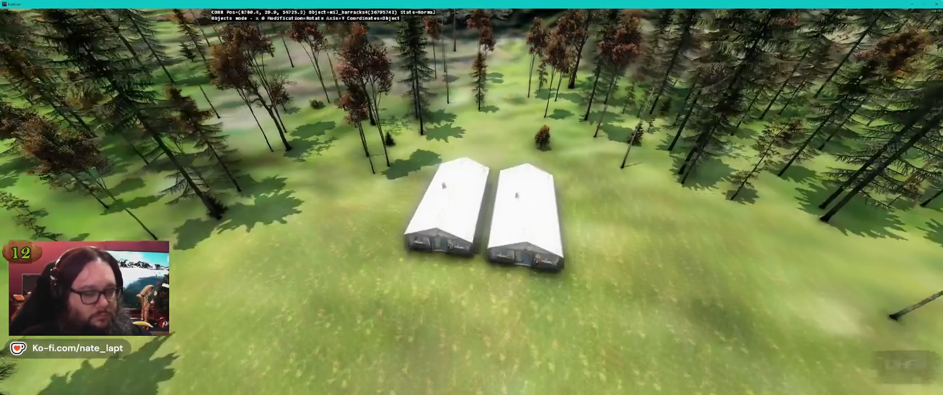
- Return to Objects mode and bring up buldozer.c in Notepad++
key(Escape)
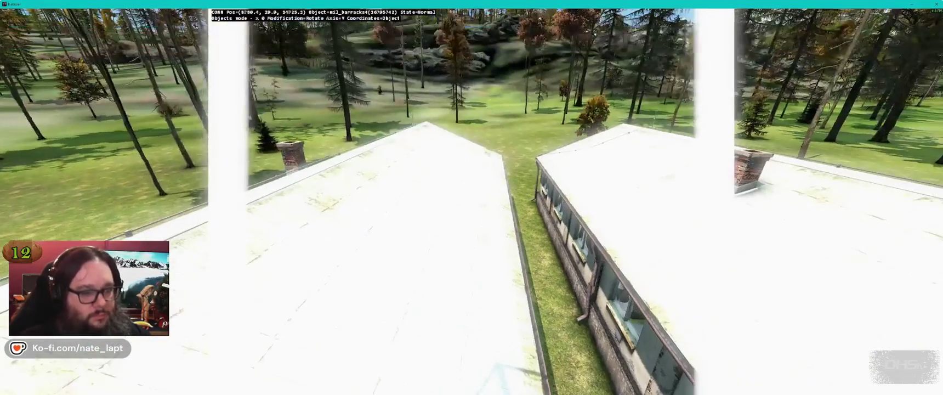
key(alt+Tab)
key(ctrl+Tab)
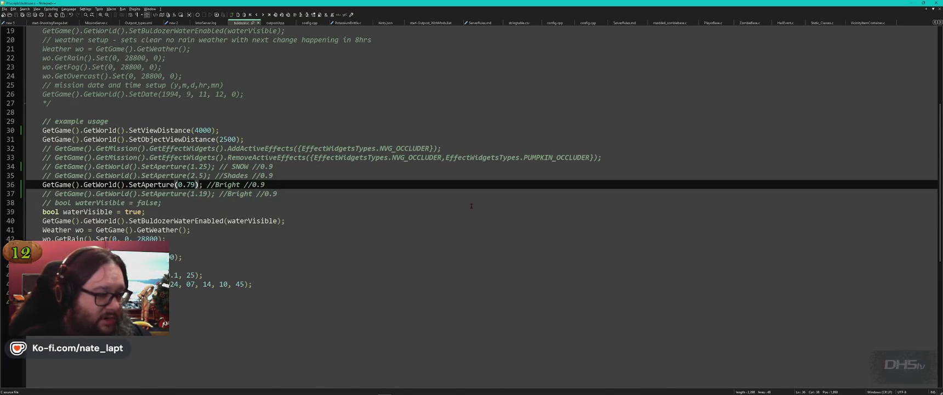
- Comment out SetAperture(0.79) and re-enable SetAperture(1.25) in buldozer.c
key(ctrl+q)
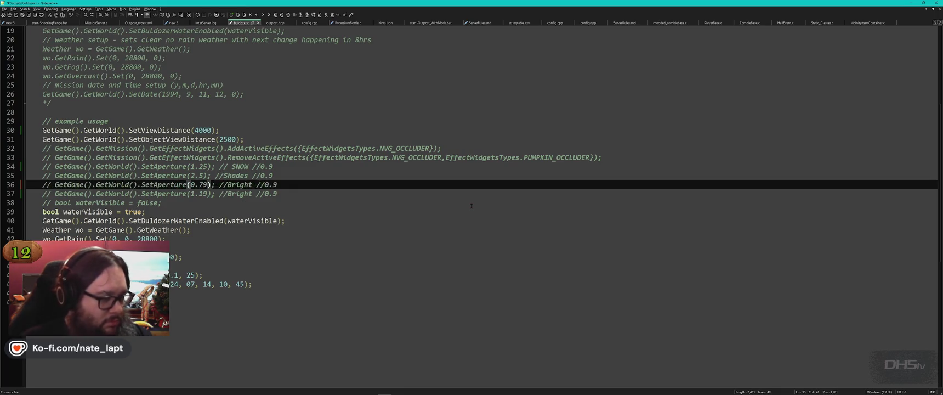
key(Up)
key(Up)
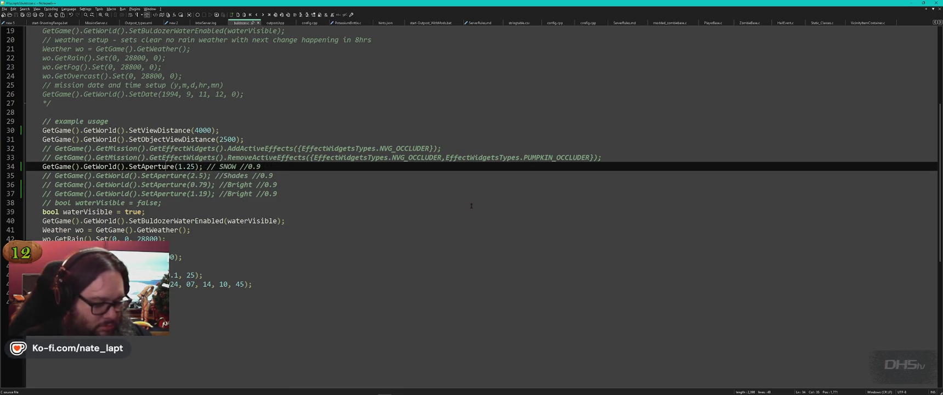
key(alt+Tab)
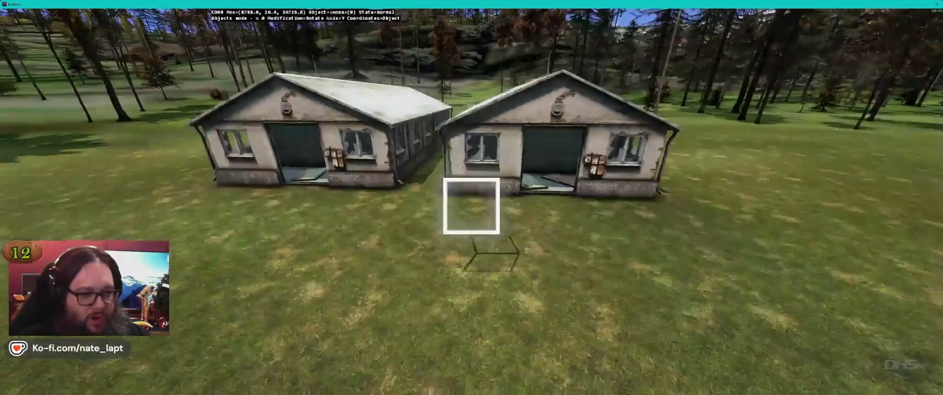
- Check both barracks up close in Buldozer, then return to Terrain Builder
key(w)
key(w)
key(s)
key(alt+Tab)
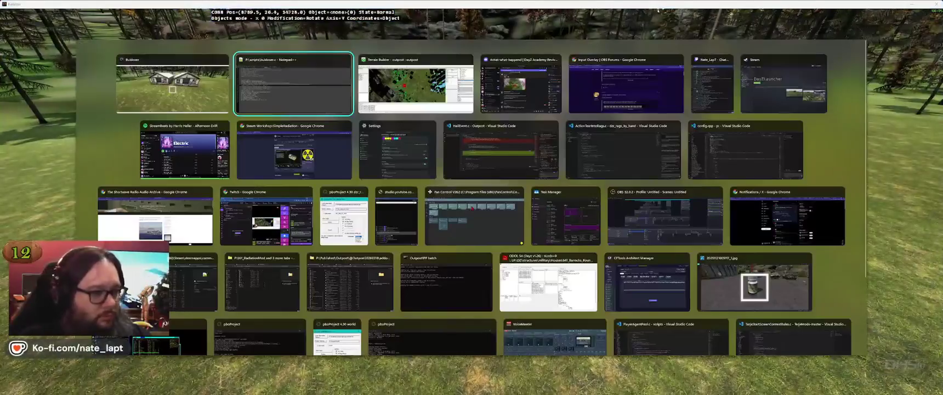
key(Tab)
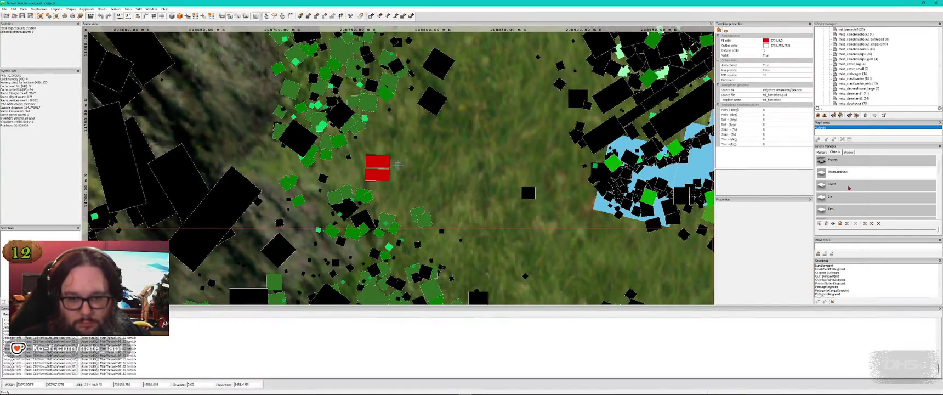
- Search the library for 'truck' and place and rotate the blue wrecked truck by the barracks
scroll(849, 187, down, 5)
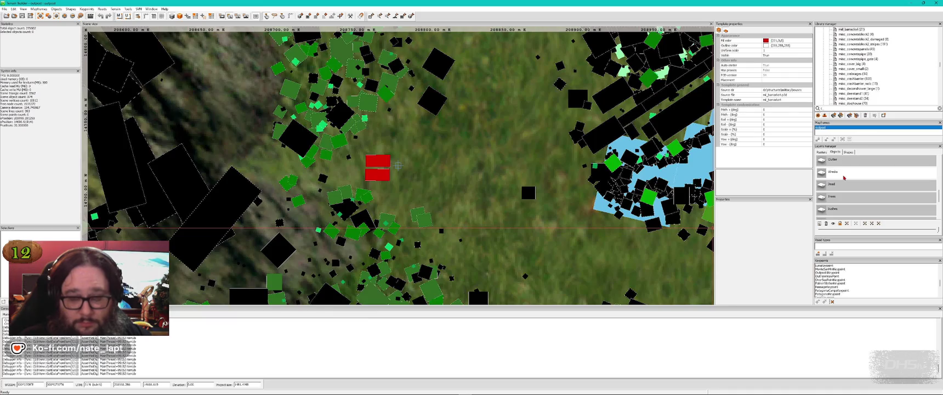
text(truck)
scroll(883, 74, down, 5)
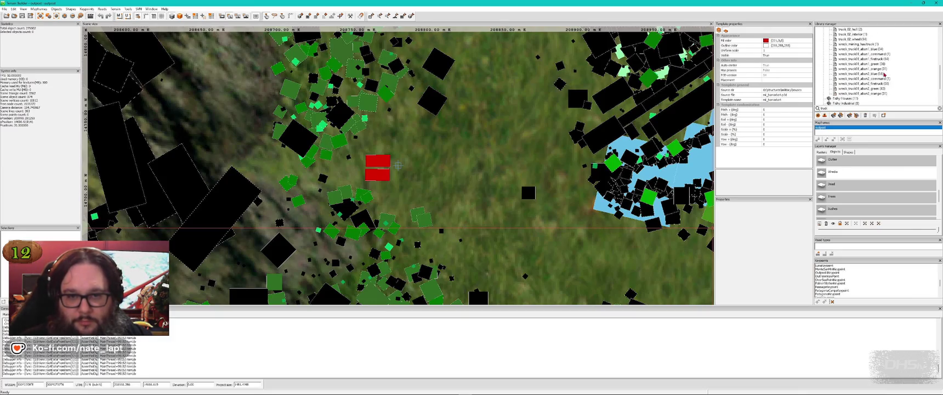
click(869, 75)
key(alt+Tab)
key(Insert)
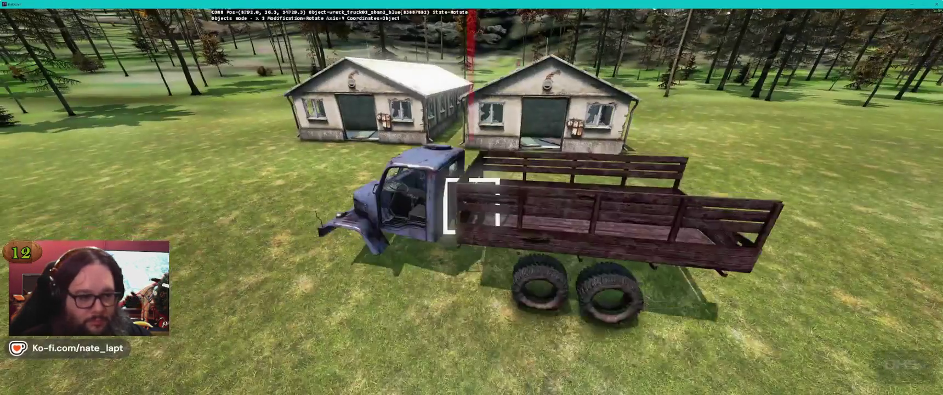
drag(472, 205, 471, 205)
key(alt+Tab)
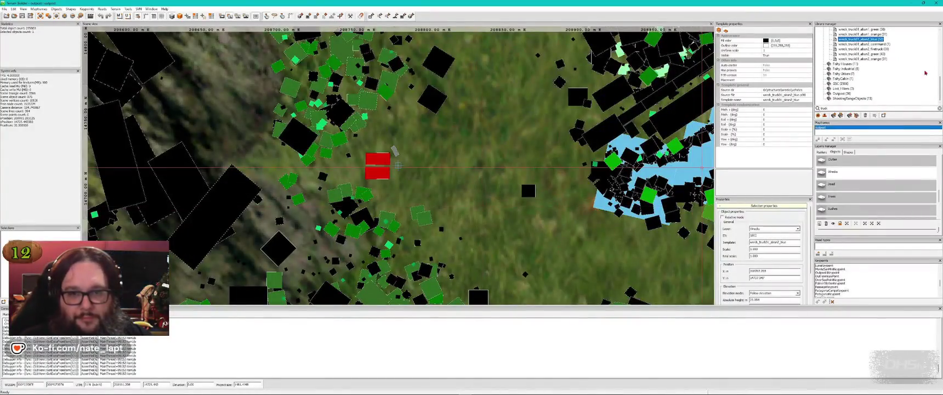
- Place the orange wrecked truck near the barracks and preview the mining haul truck template
click(871, 59)
key(alt+Tab)
key(Insert)
key(alt+Tab)
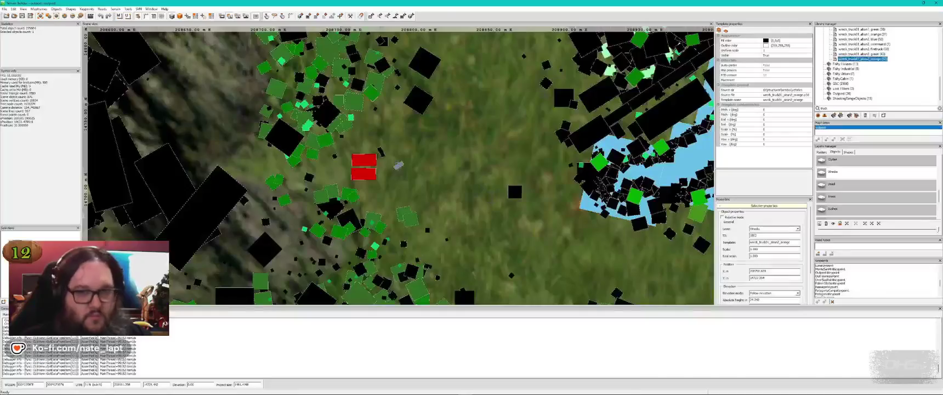
scroll(867, 83, up, 3)
scroll(859, 78, up, 1)
click(859, 69)
key(alt+Tab)
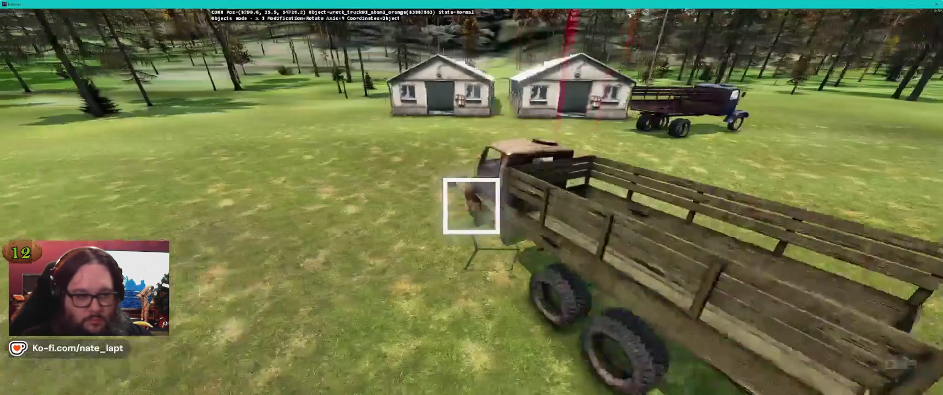
key(alt+Tab)
scroll(880, 77, up, 1)
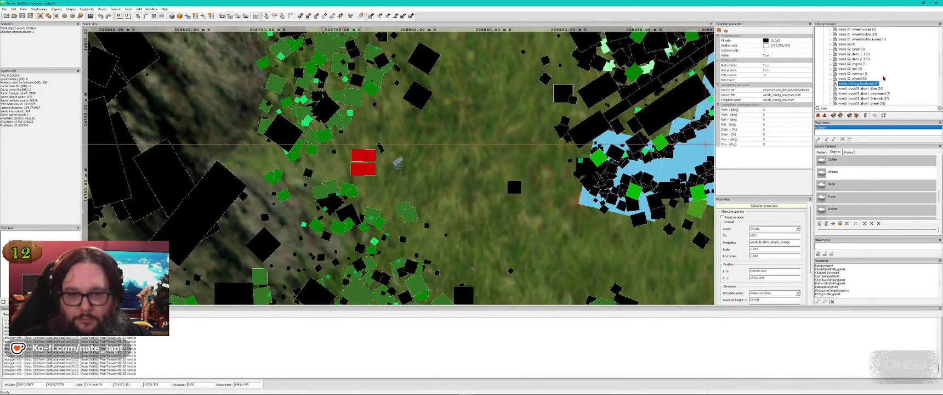
scroll(883, 78, up, 3)
- Search the library for 'wreck' and place the wrecked bulldozer beside the trucks
click(854, 108)
text(wreck)
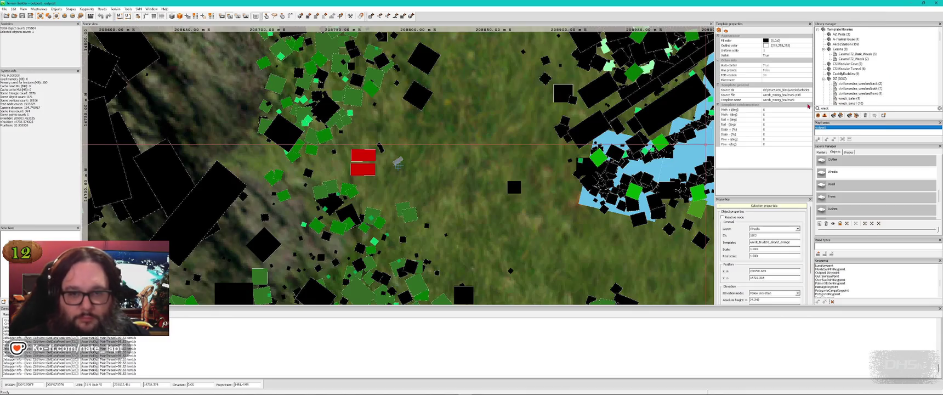
scroll(885, 82, down, 2)
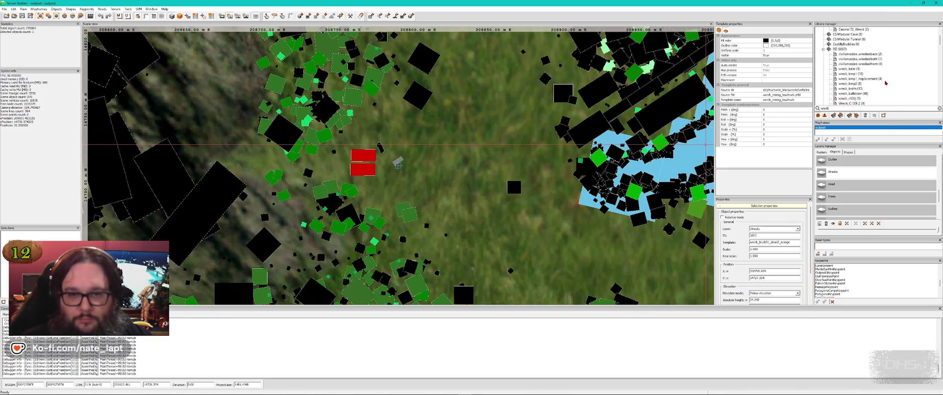
scroll(885, 83, down, 1)
click(847, 75)
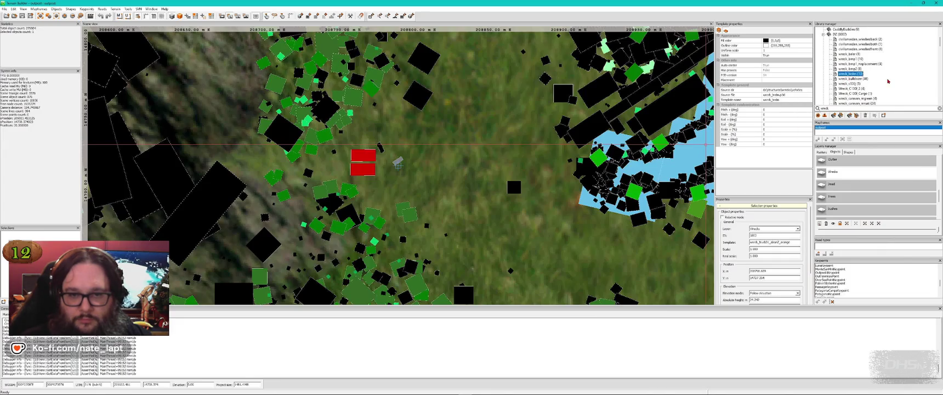
click(853, 78)
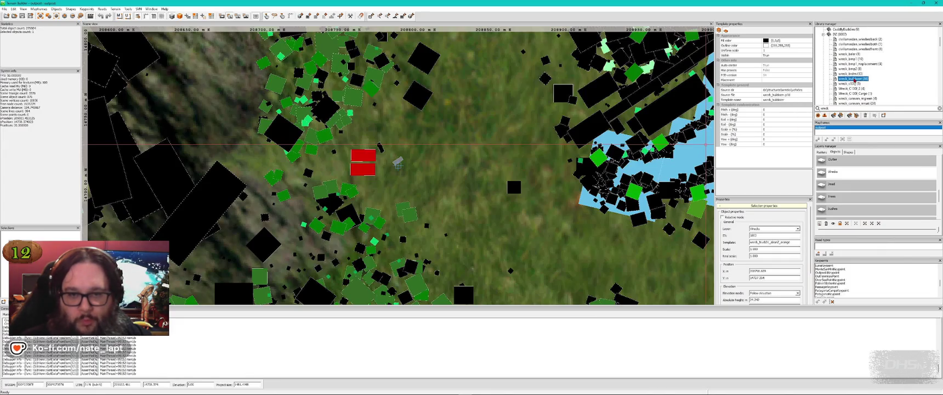
key(alt+Tab)
key(Insert)
- Rotate the bulldozer wreck to a new heading, checking it from several camera angles
drag(471, 206, 470, 206)
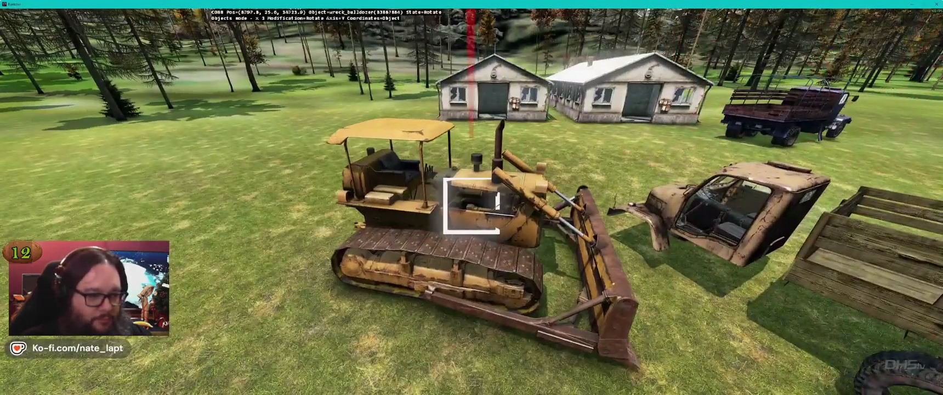
key(s)
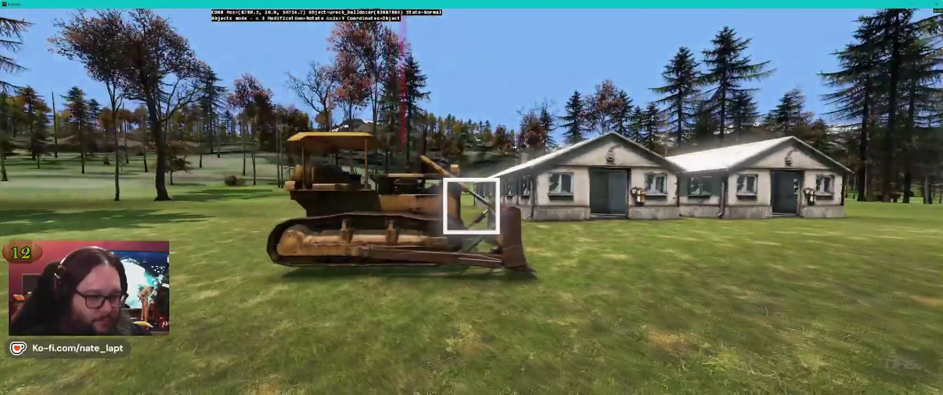
key(w)
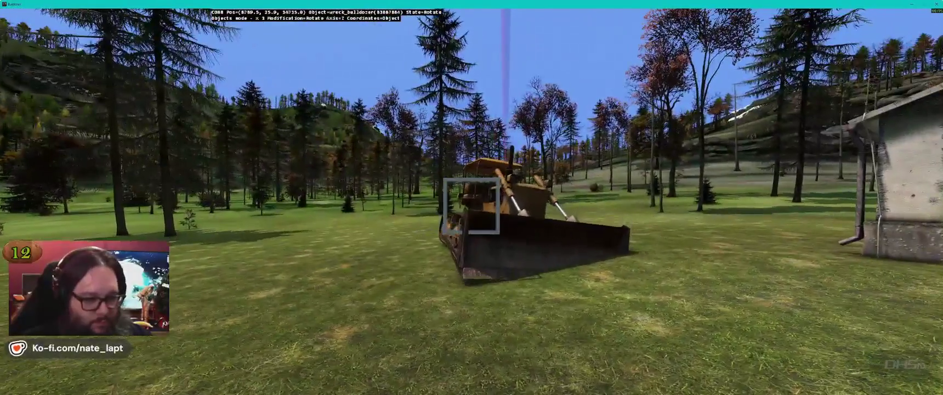
drag(470, 206, 470, 205)
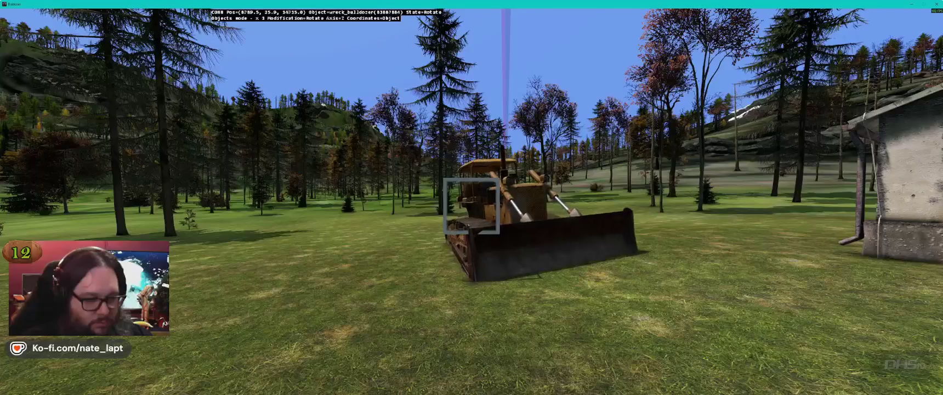
key(w)
key(s)
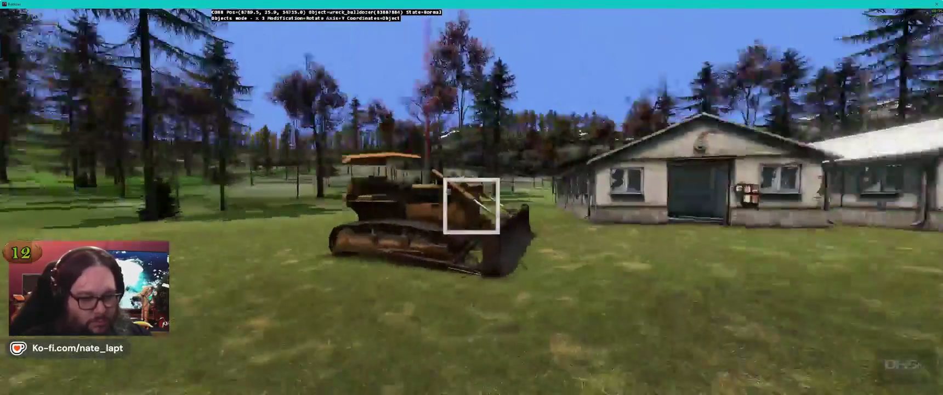
key(alt+Tab)
- Place the green Niva wreck in front of the barracks and view it from behind
scroll(894, 85, down, 3)
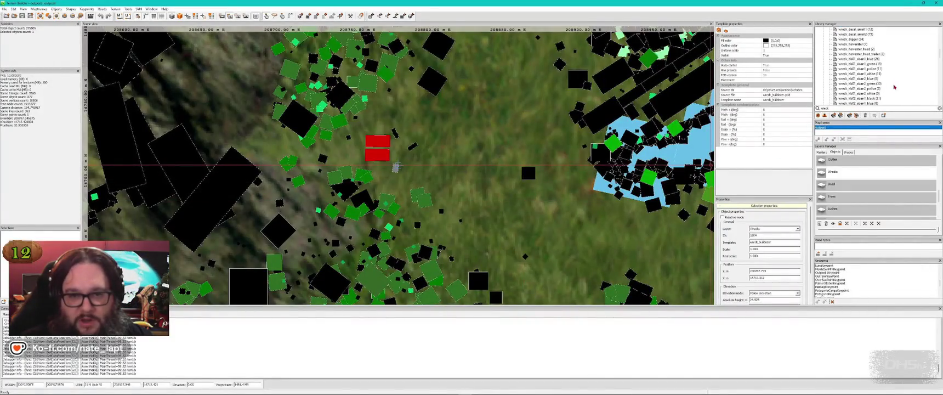
click(870, 85)
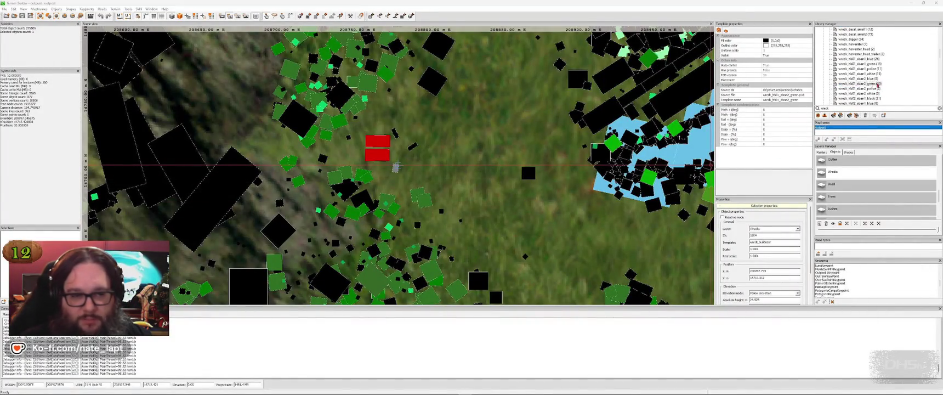
key(alt+Tab)
key(Insert)
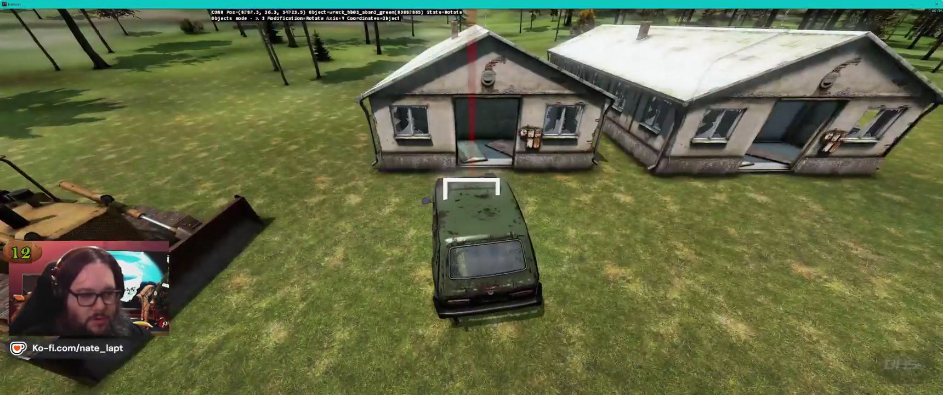
key(a)
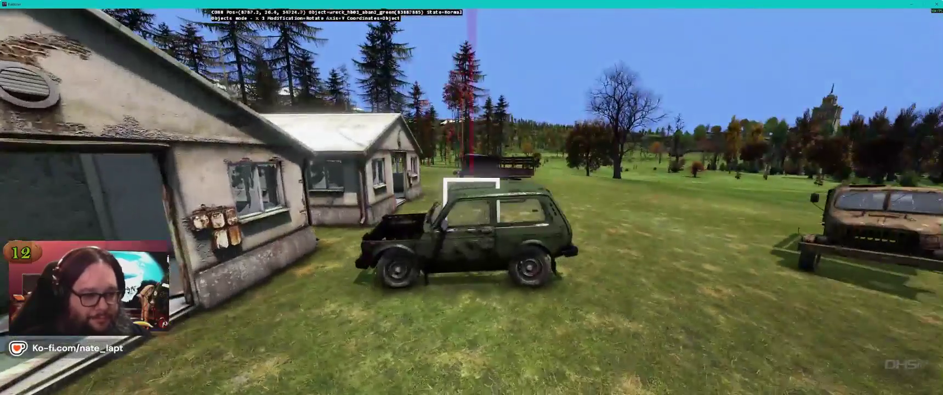
key(a)
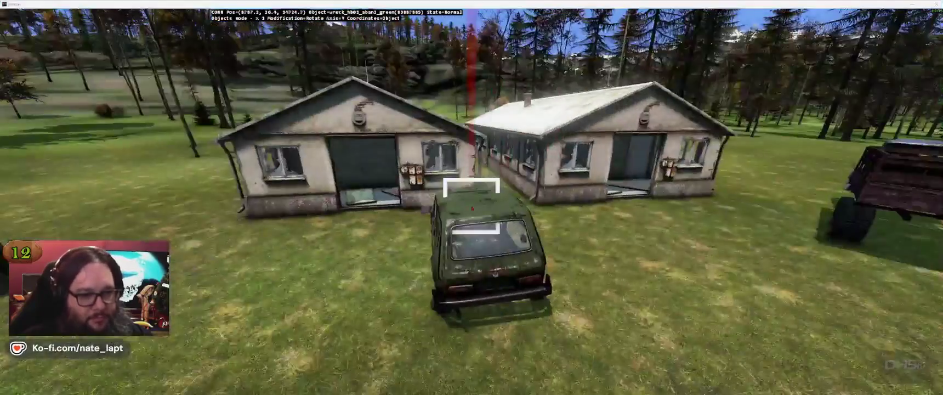
key(alt+Tab)
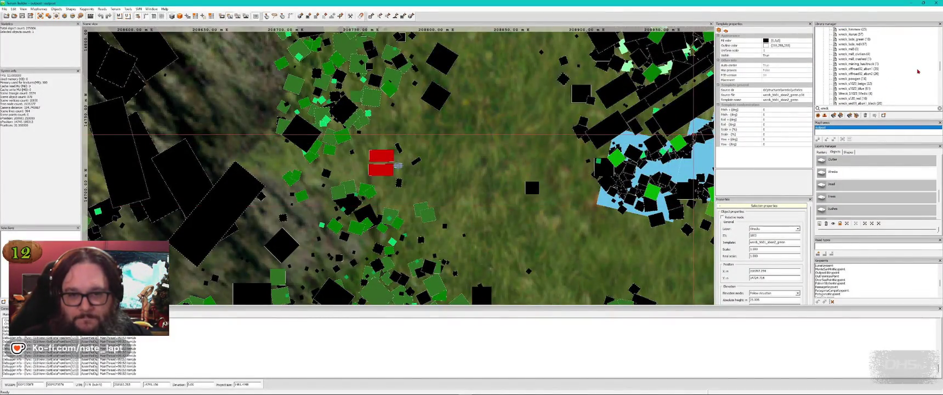
- Inspect the wrecks from ground level, toggling the Flatten brush on and off
key(alt+Tab)
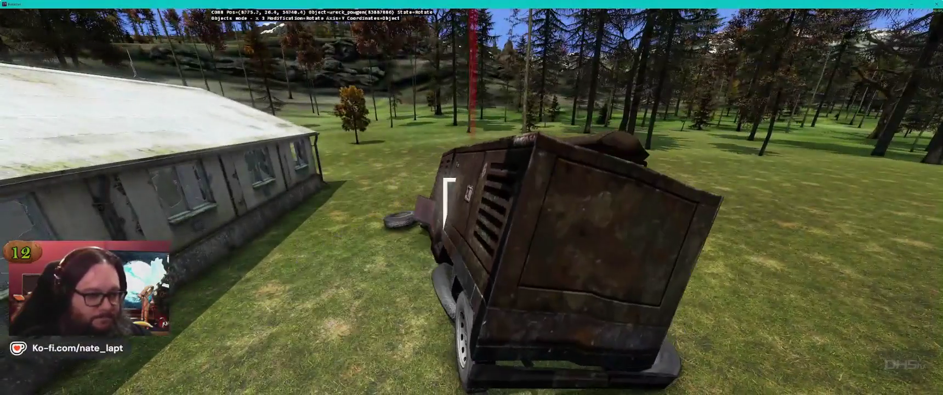
key(a)
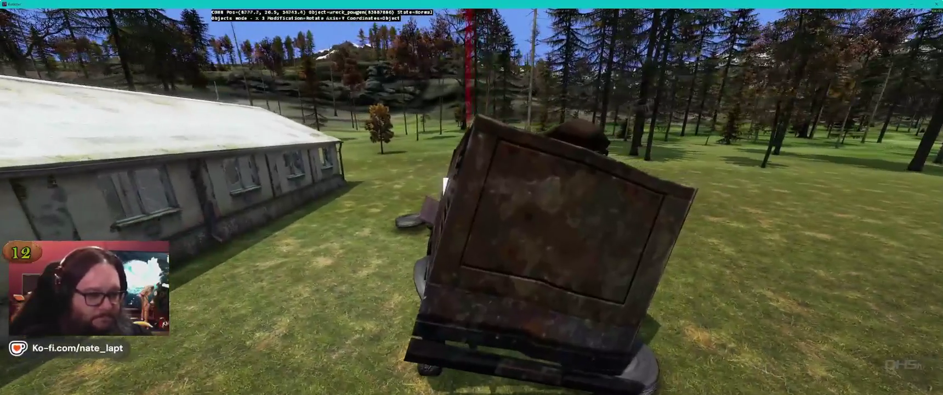
key(b)
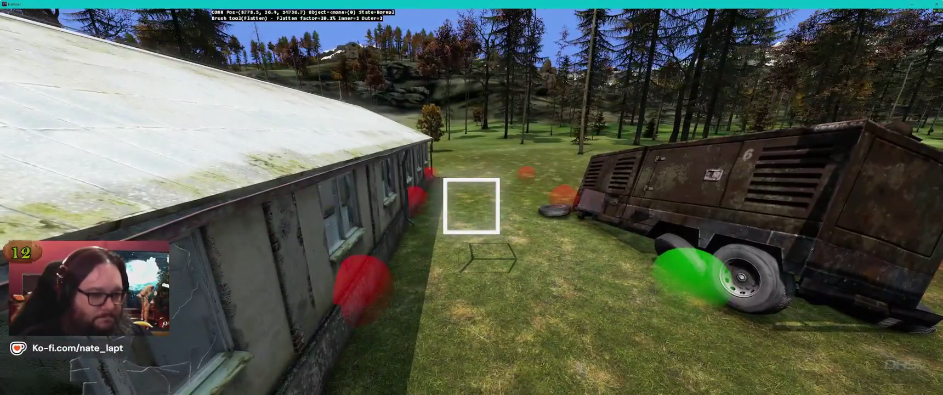
key(b)
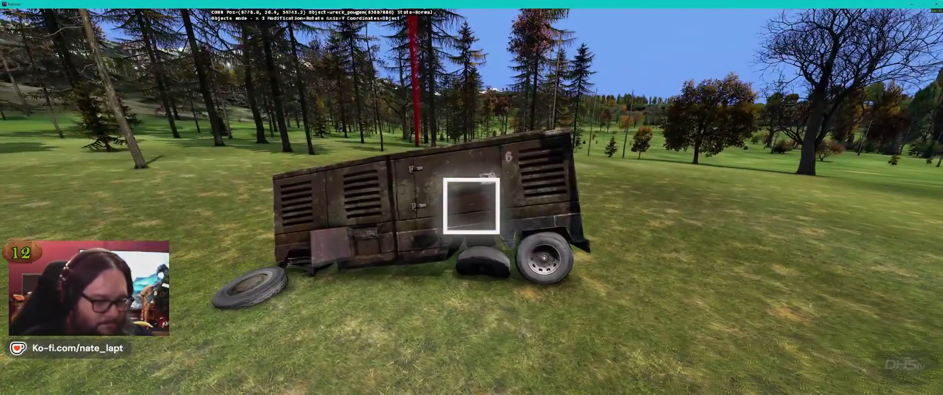
key(alt+Tab)
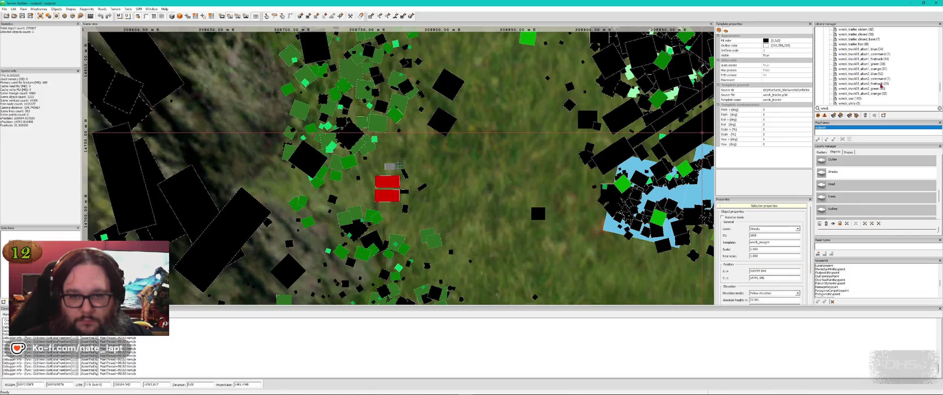
key(alt+Tab)
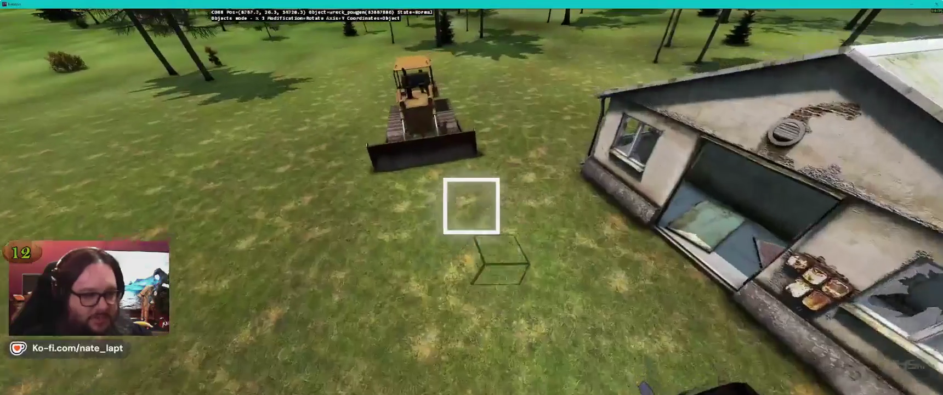
- Drag the wrecked UAZ into place and select the orange abandoned truck wreck
drag(472, 205, 471, 205)
key(s)
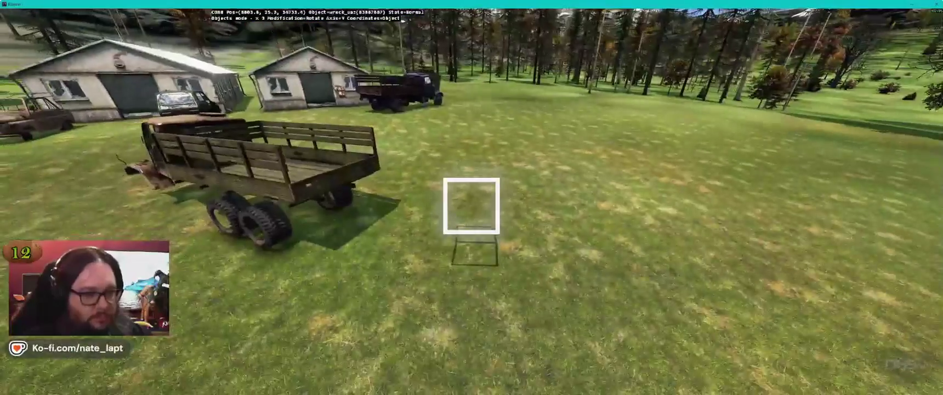
key(s)
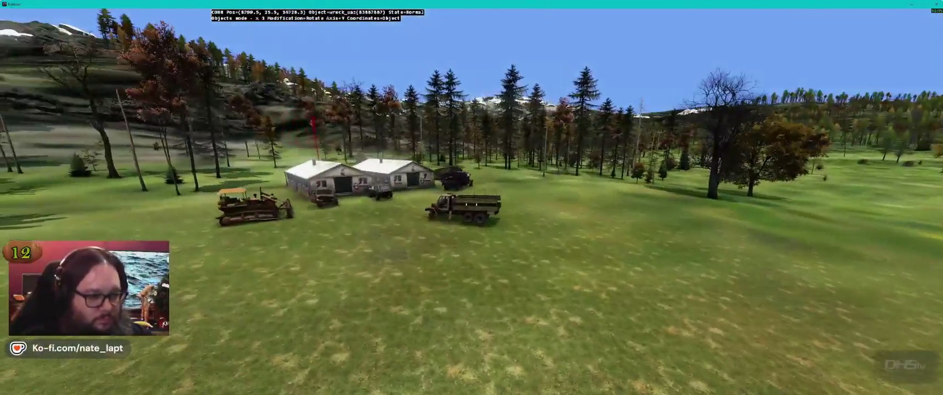
click(454, 178)
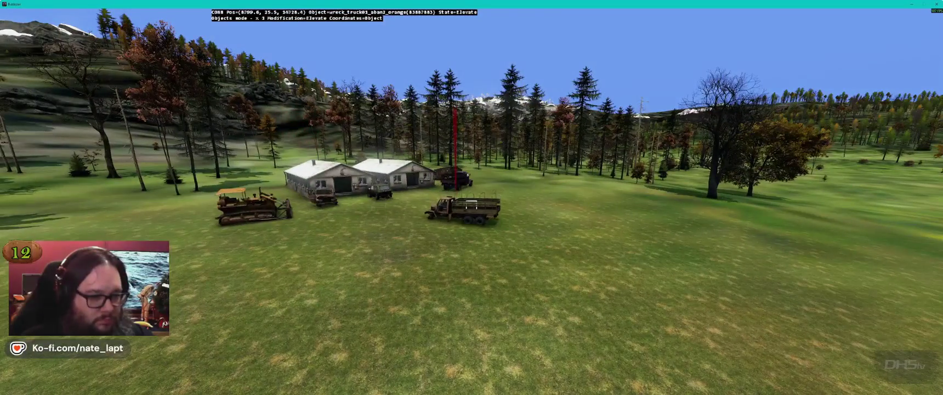
- Fly close to the orange truck wreck, switch to Elevate mode, then pull back toward the 2D map
key(f)
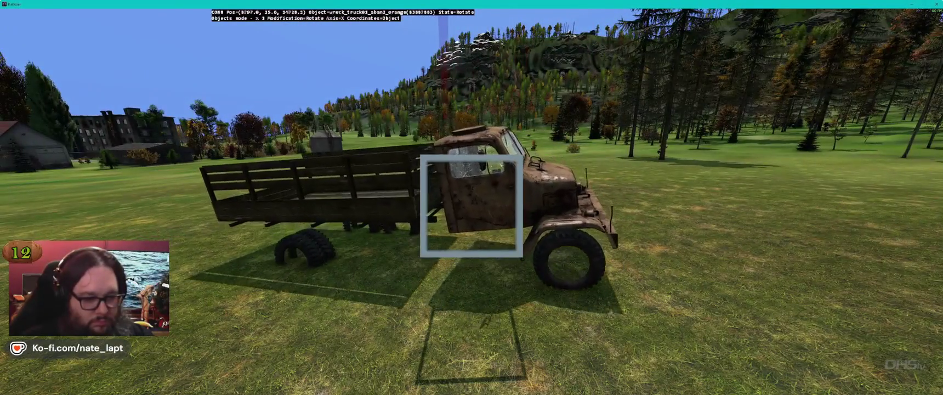
key(alt)
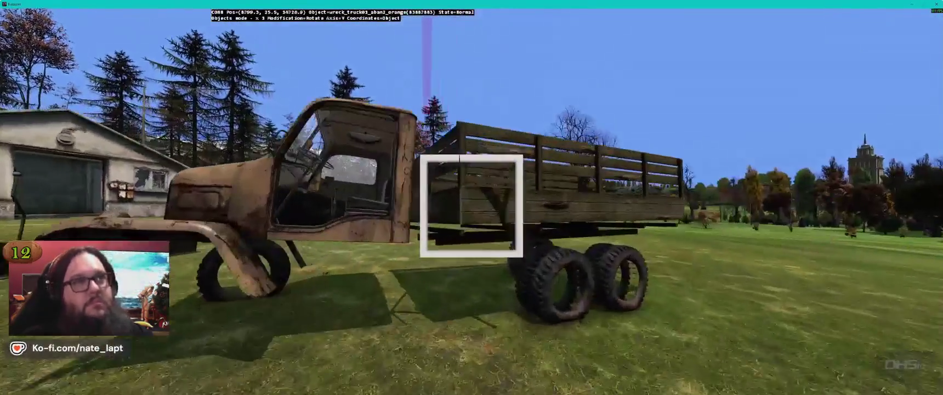
key(alt+Tab)
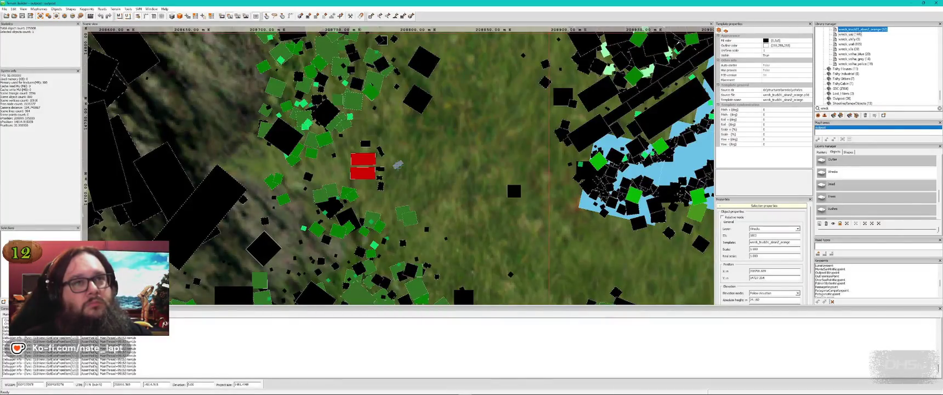
key(alt+Tab)
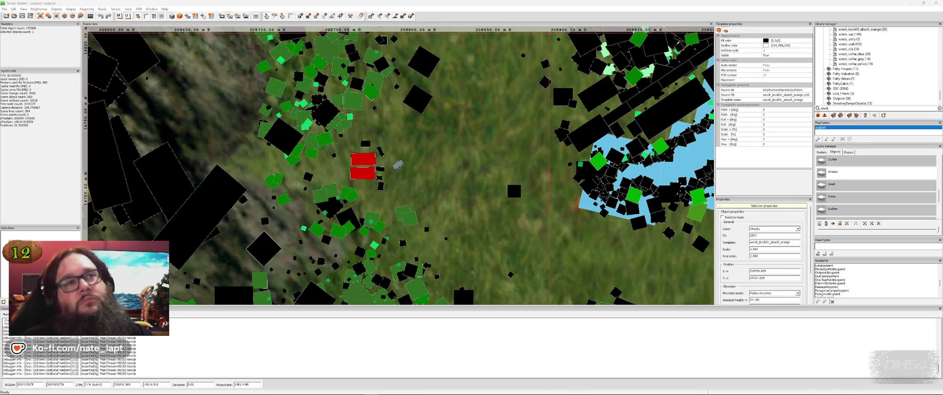
key(alt+Tab)
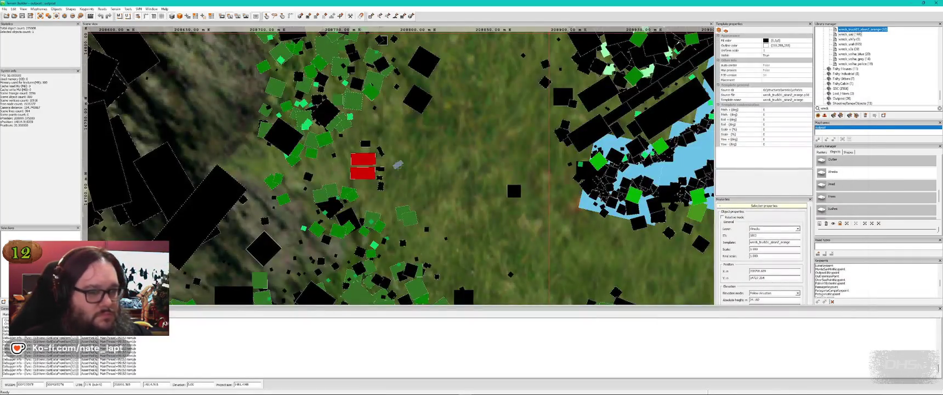
key(alt+Tab)
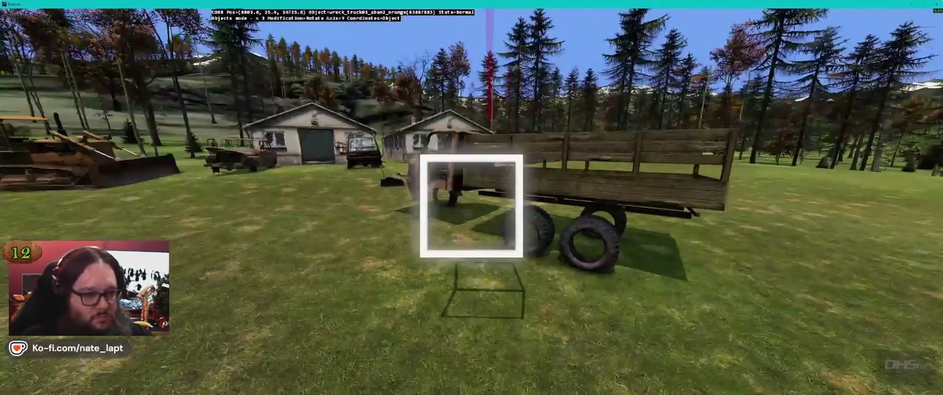
key(s)
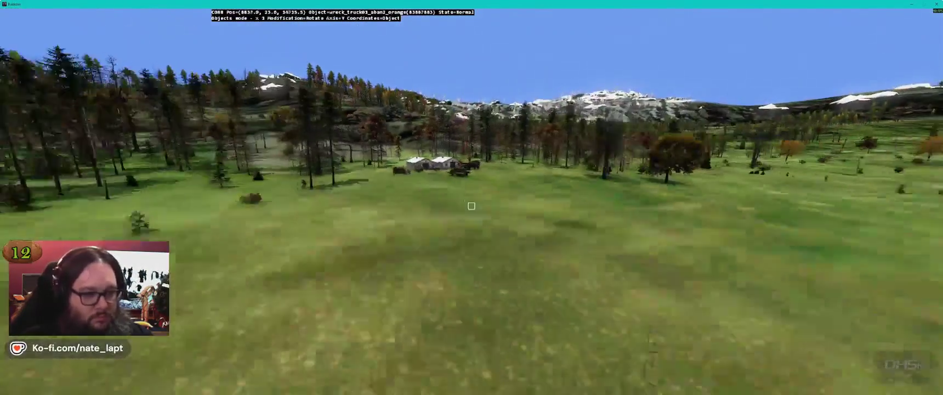
key(alt+Tab)
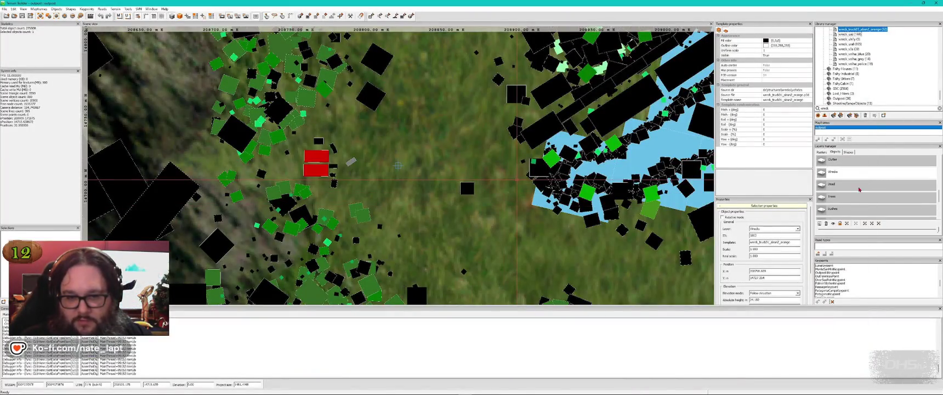
- Fly the Buldozer camera over the grass, conifer forest slope and rock outcrops
key(alt+Tab)
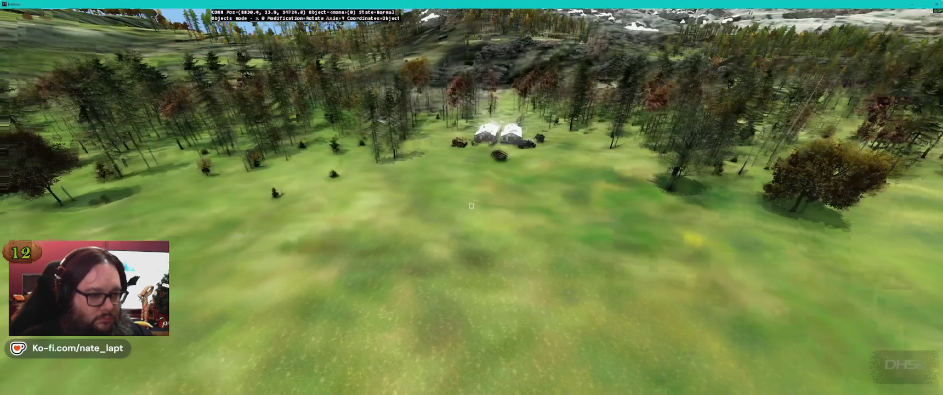
key(w)
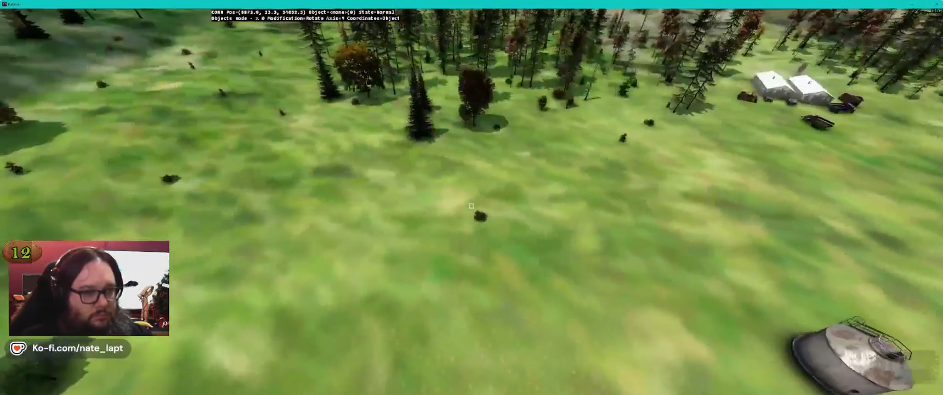
key(w)
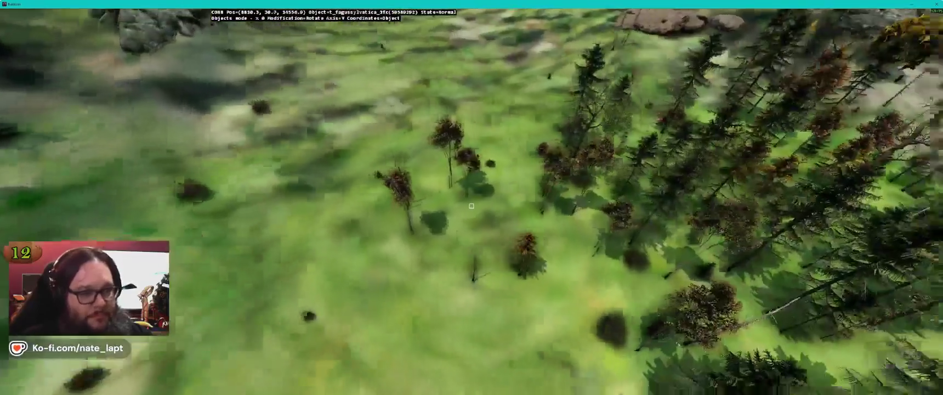
key(s)
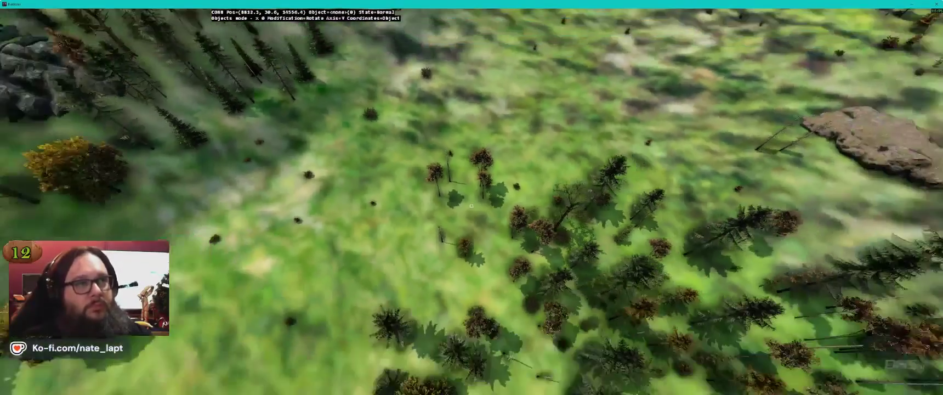
key(s)
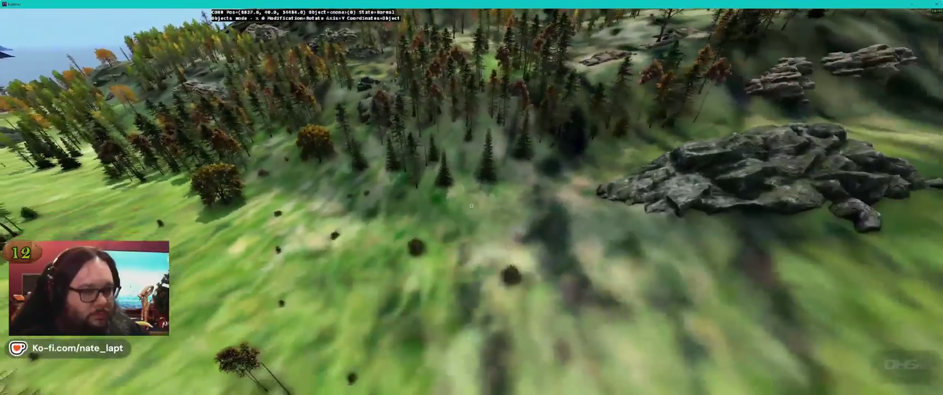
drag(471, 205, 471, 206)
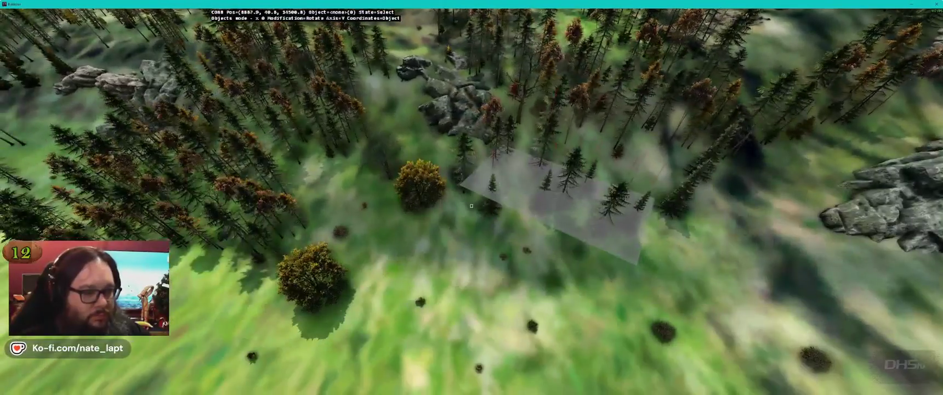
key(a)
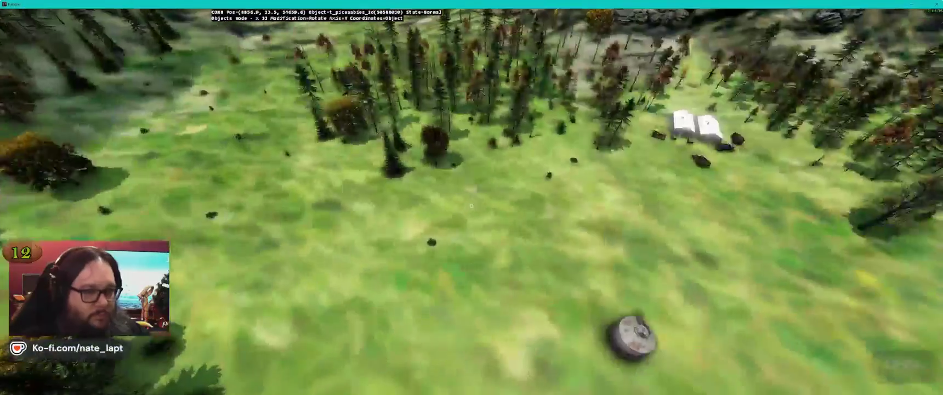
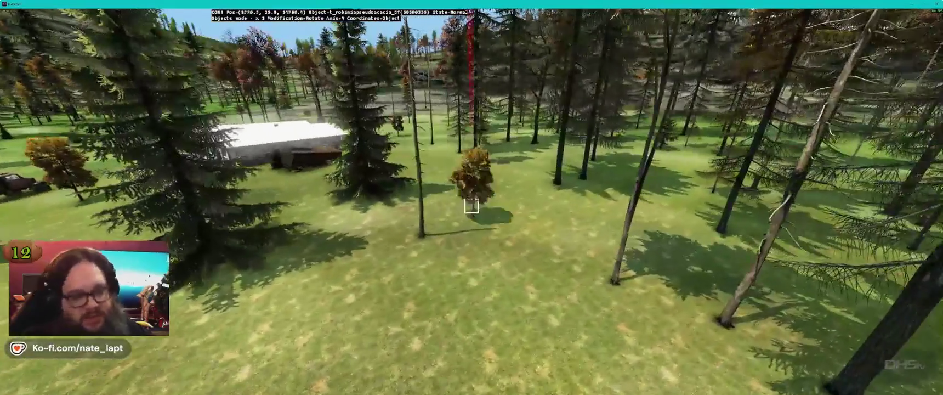
- Move the tree from the forest onto the lawn by the apartment block, then fly around it
drag(471, 206, 472, 206)
key(a)
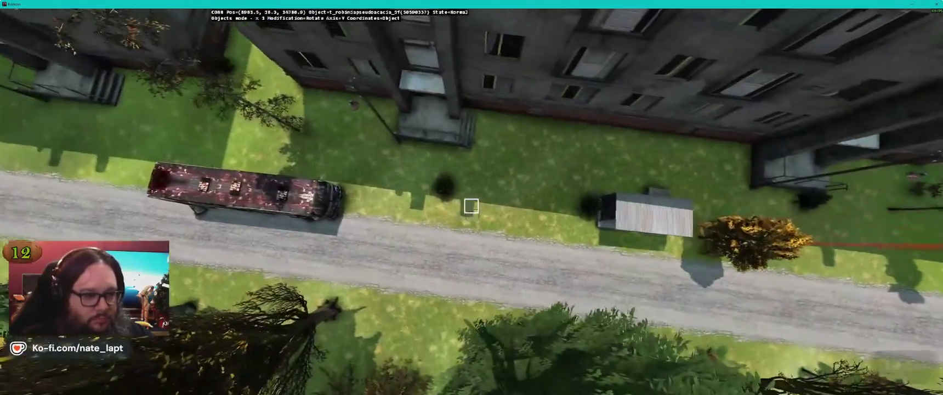
key(a)
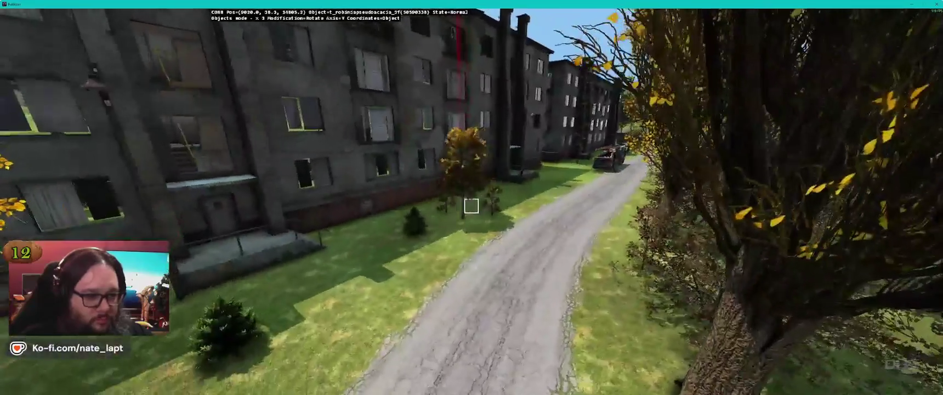
drag(471, 206, 472, 205)
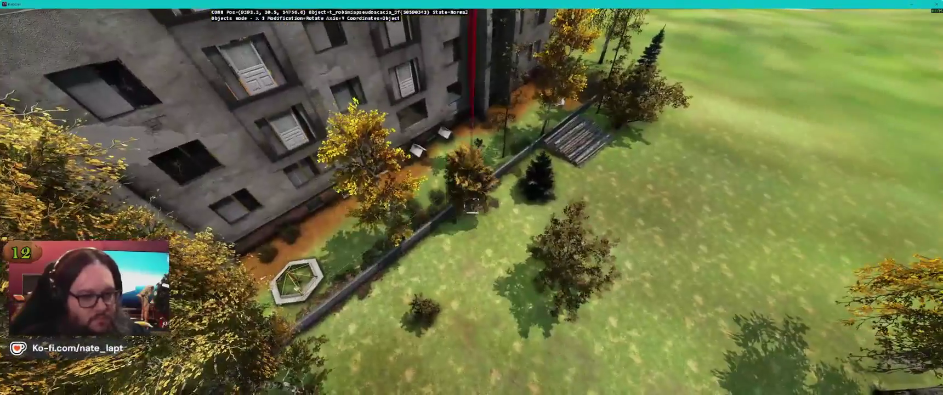
drag(472, 204, 471, 206)
key(alt+Tab)
key(alt+Tab)
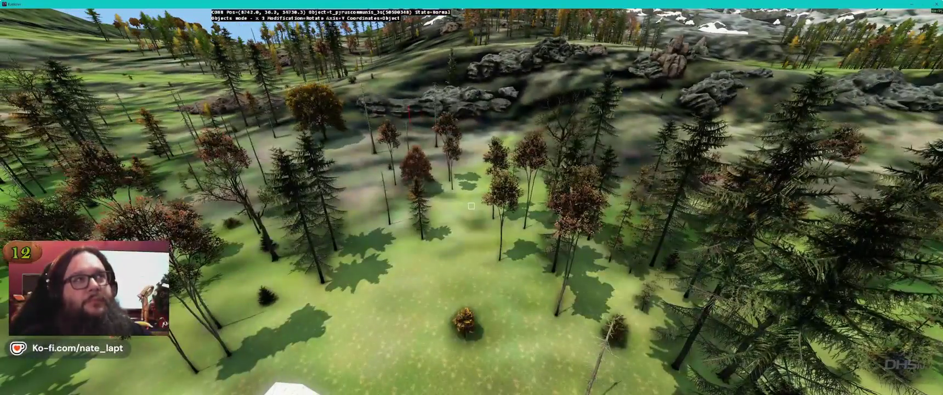
drag(471, 206, 471, 206)
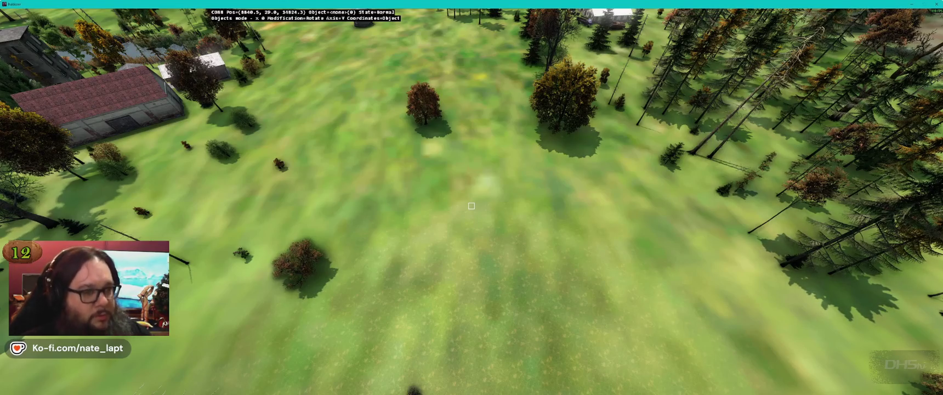
key(w)
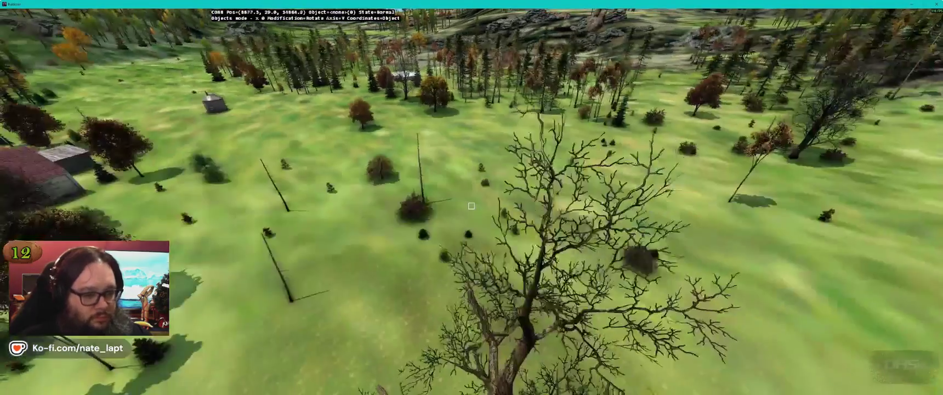
drag(471, 205, 471, 206)
key(w)
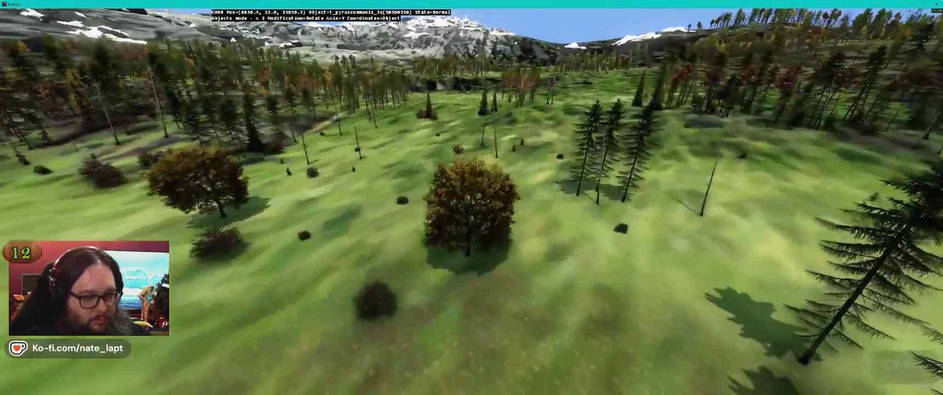
key(w)
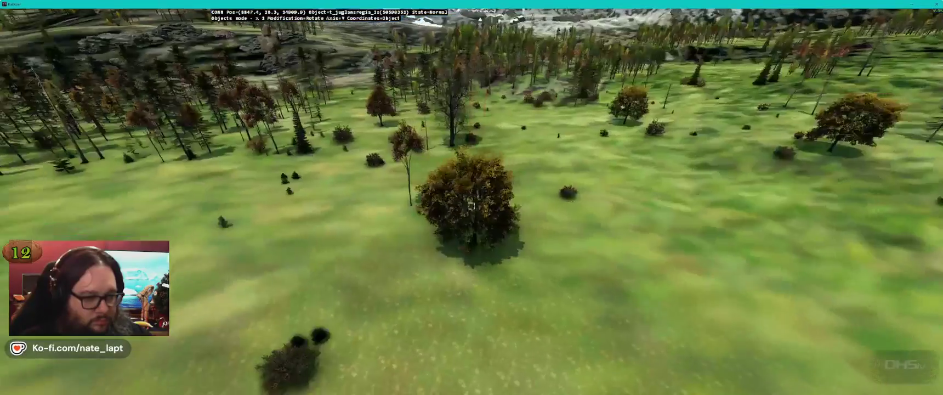
key(w)
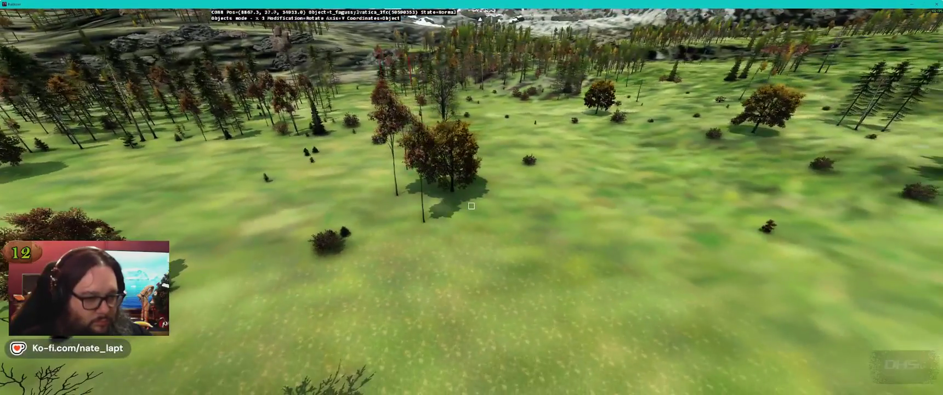
key(w)
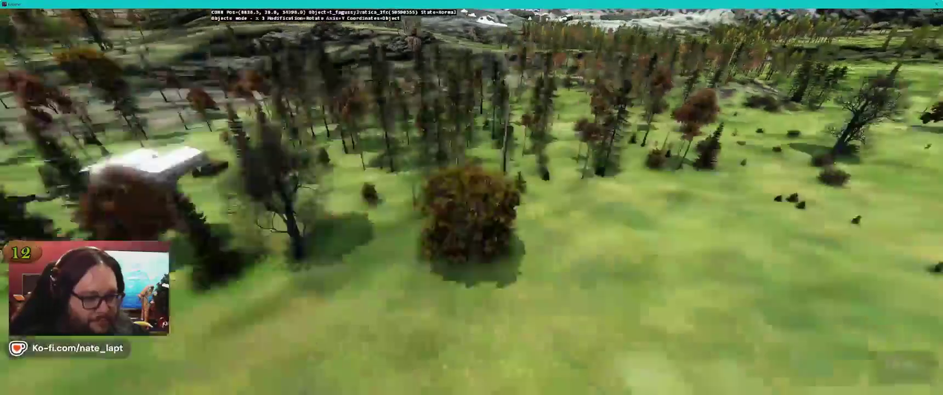
key(w)
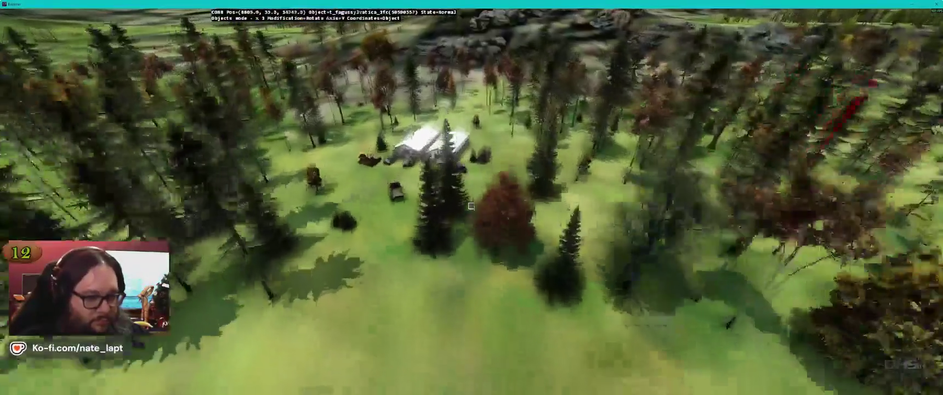
key(w)
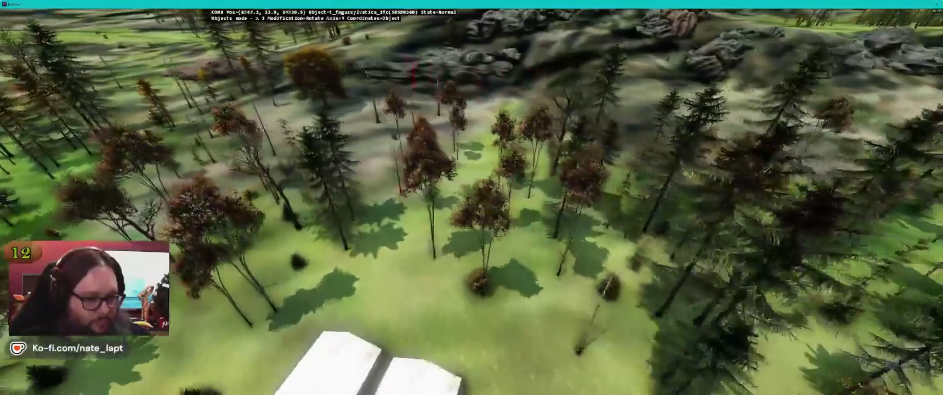
key(w)
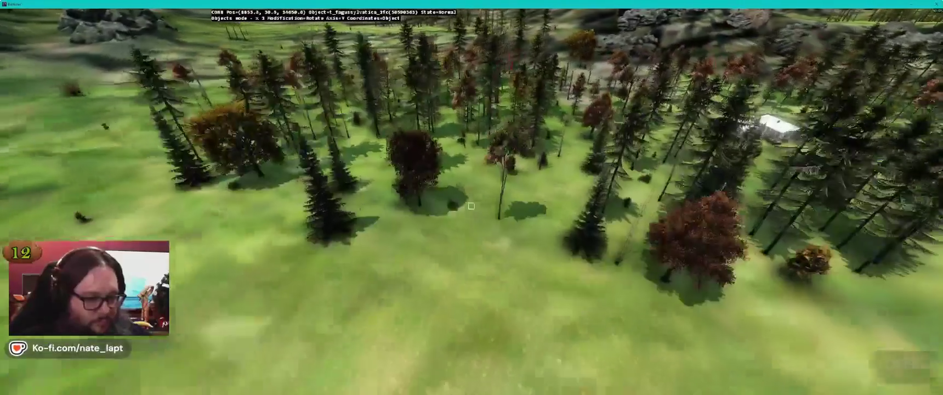
key(w)
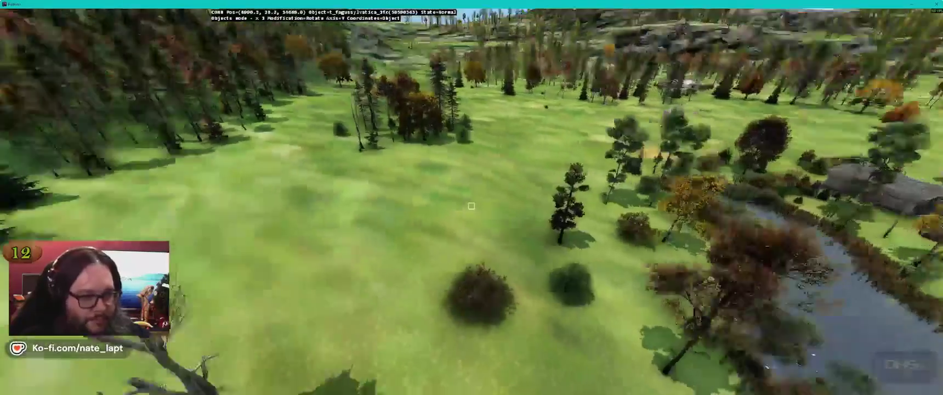
key(w)
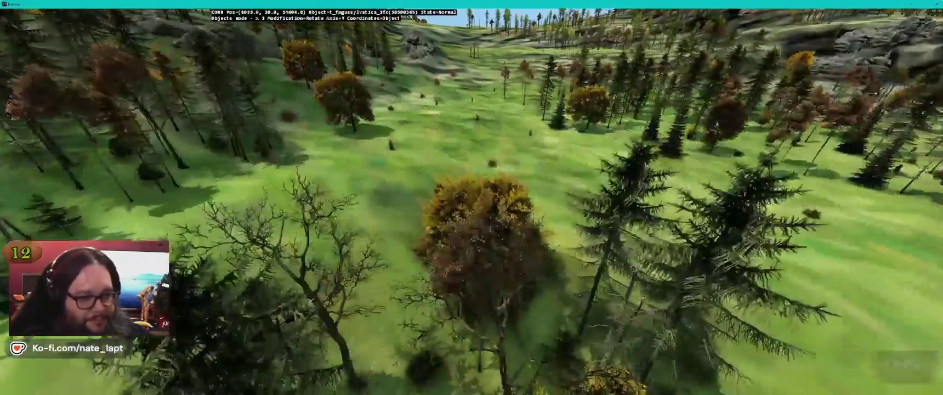
key(w)
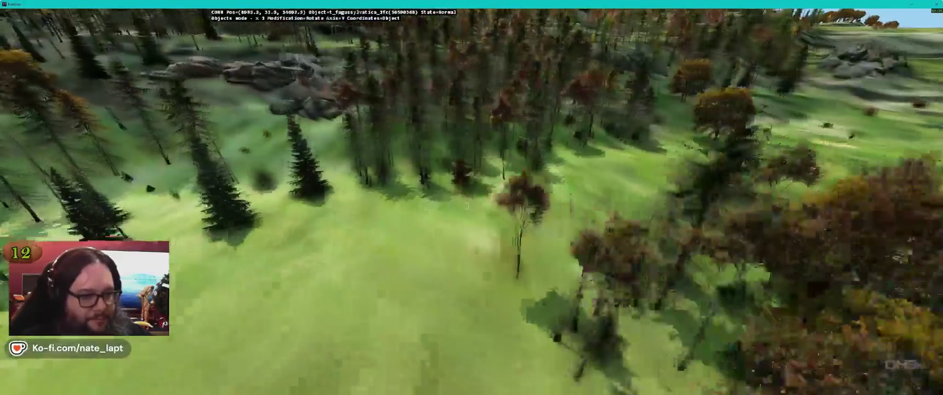
key(w)
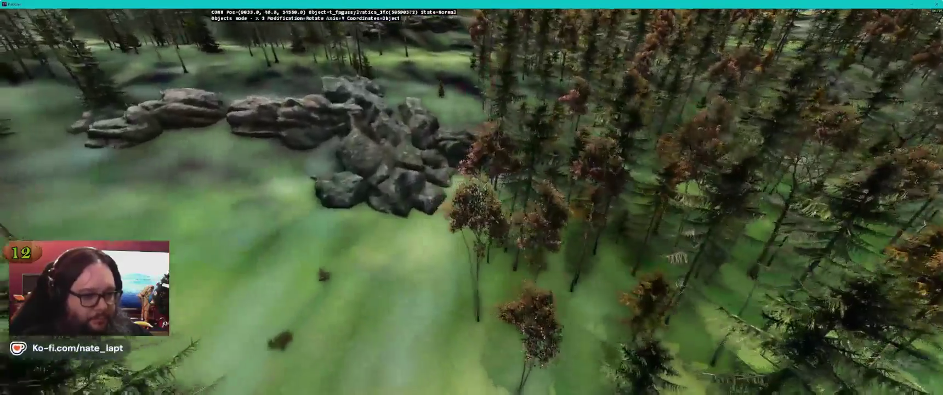
key(w)
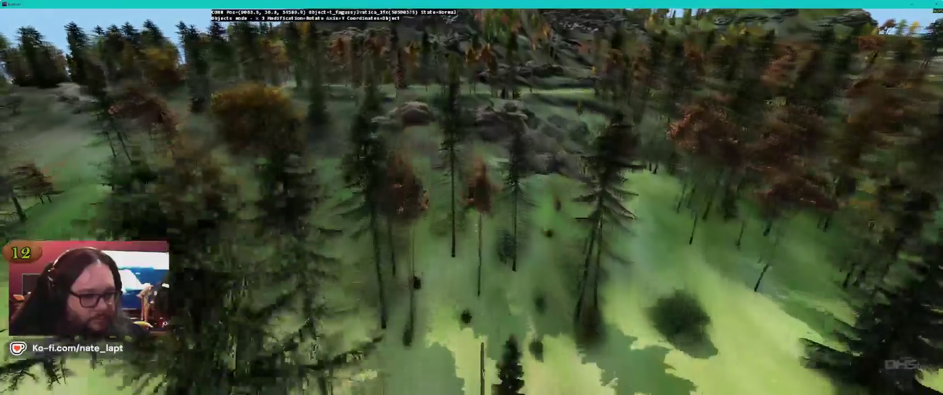
key(w)
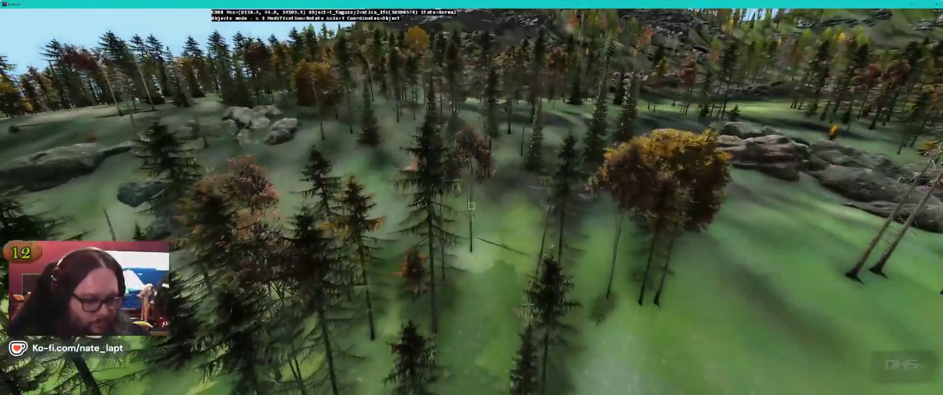
key(w)
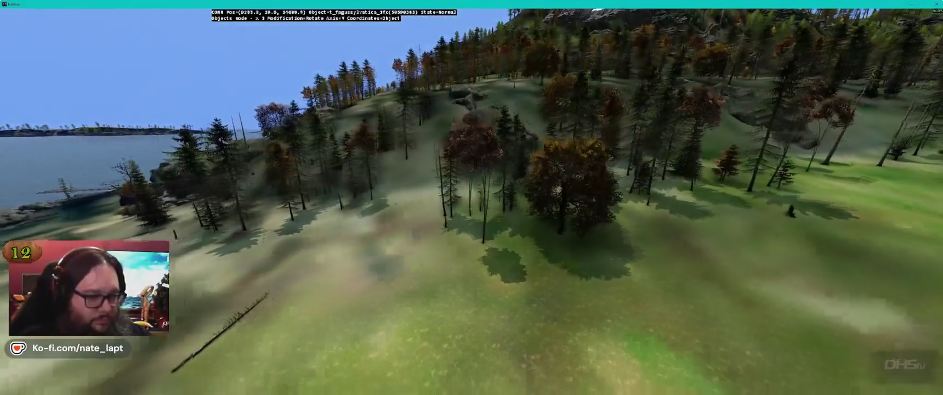
key(w)
key(w)
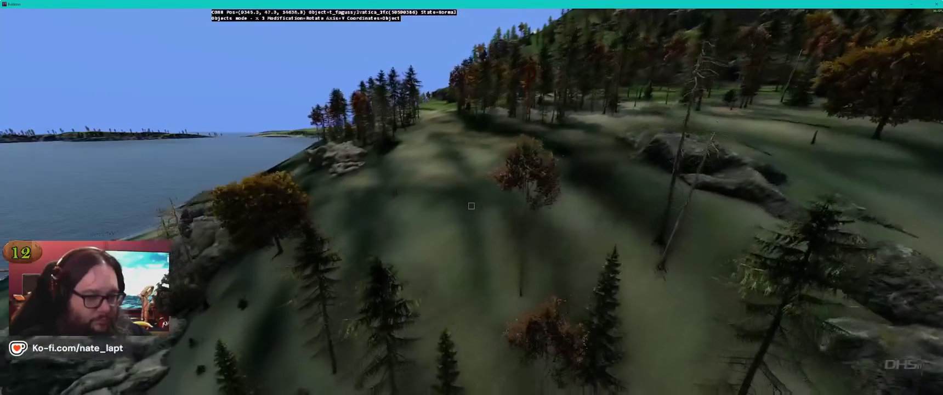
key(w)
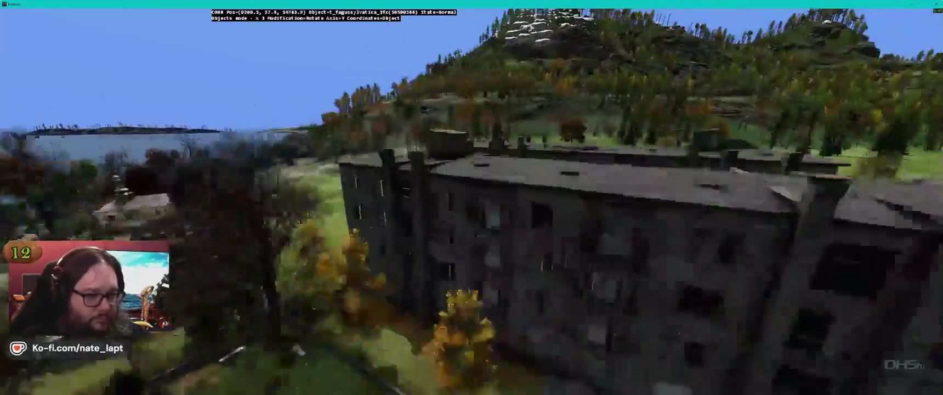
key(w)
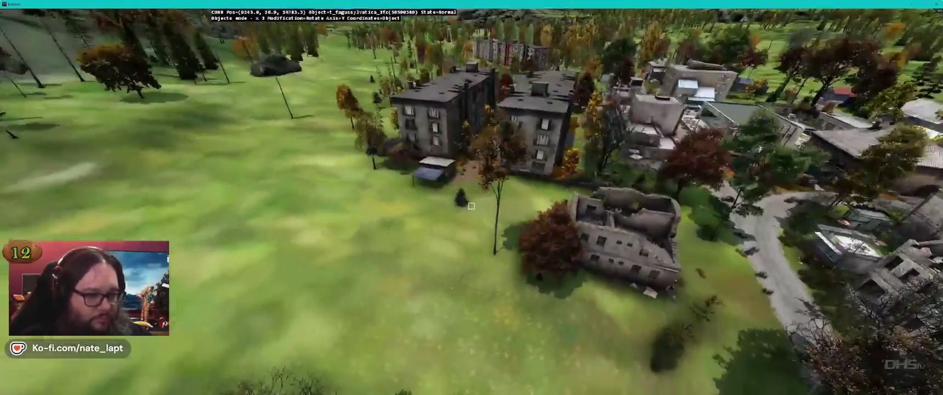
key(w)
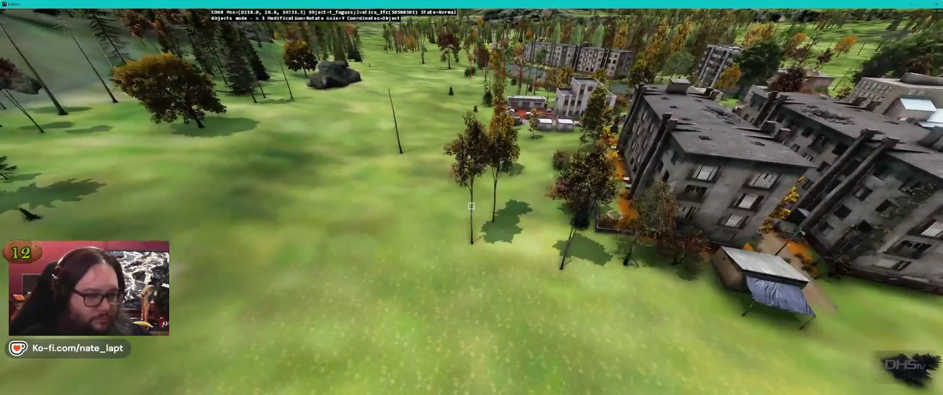
key(w)
key(w)
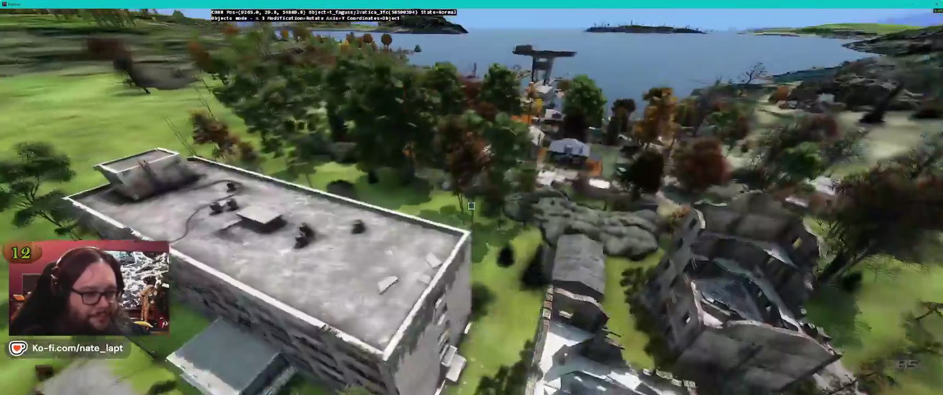
key(w)
key(w)
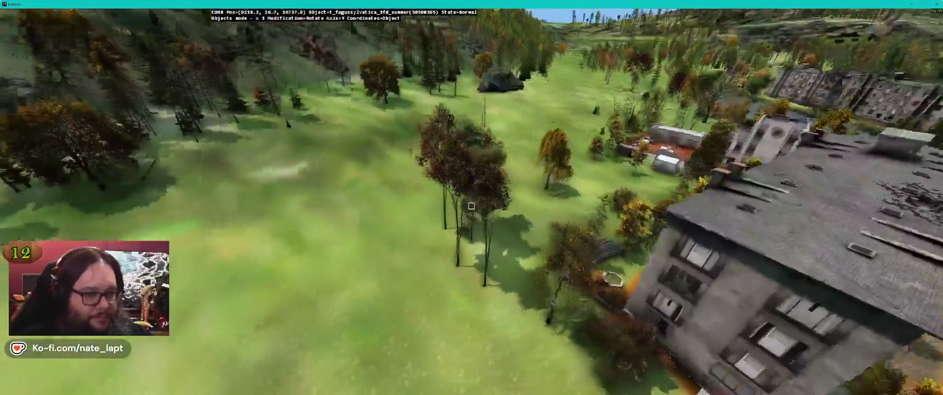
key(w)
key(w)
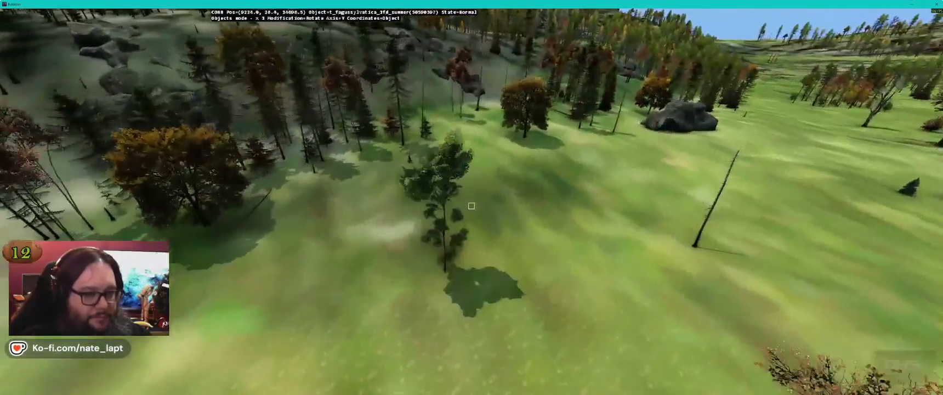
key(w)
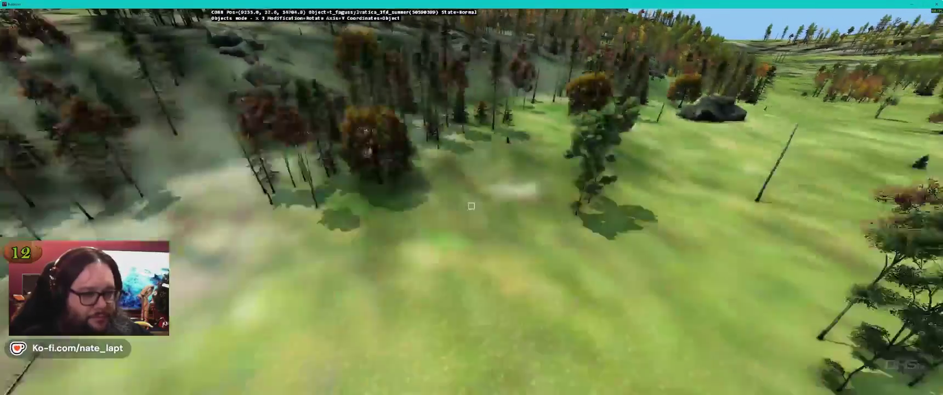
key(w)
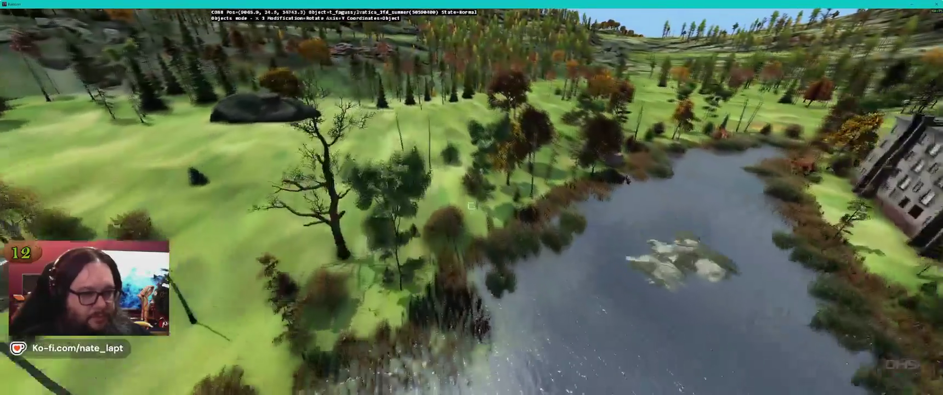
key(w)
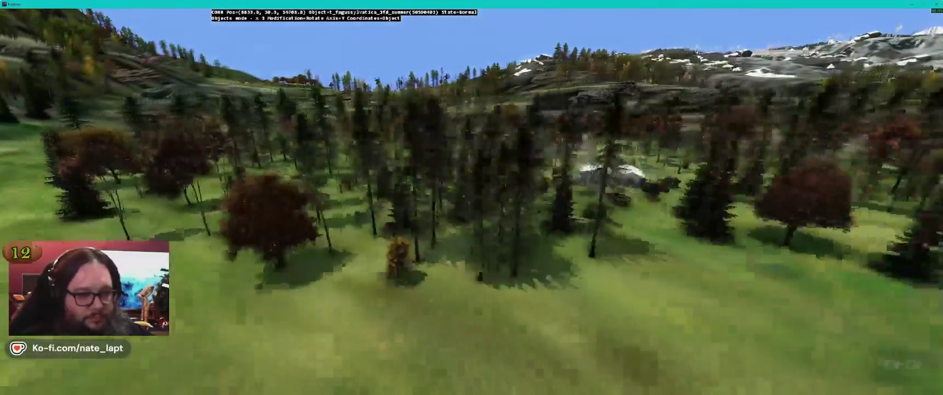
key(w)
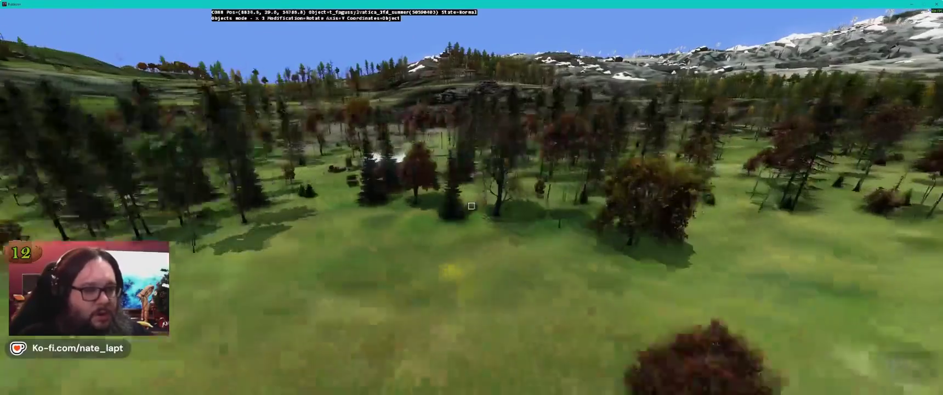
key(w)
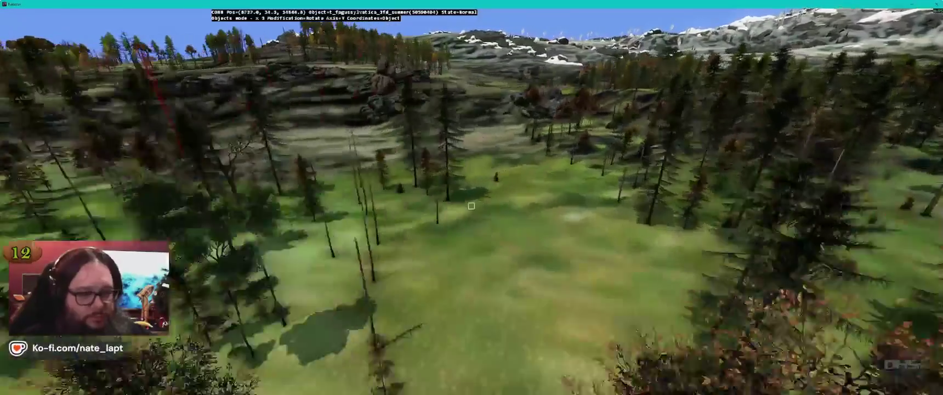
key(w)
key(alt+Tab)
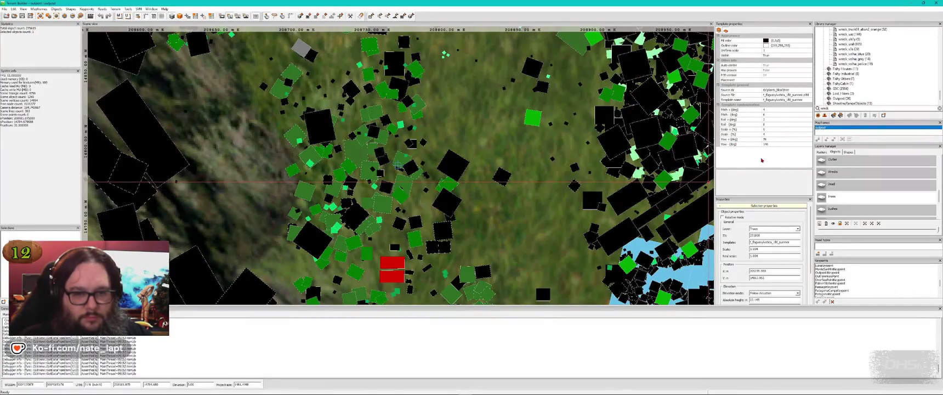
- Fly the Buldozer camera over the grassland, forest rocks and town buildings
key(alt+Tab)
key(w)
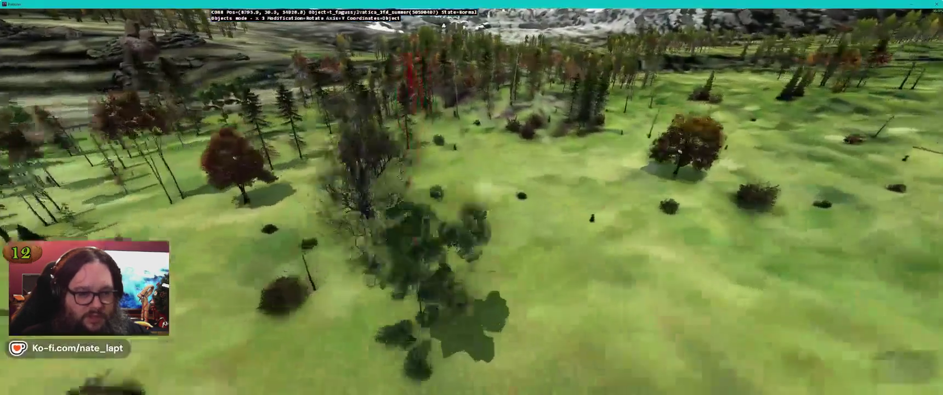
key(w)
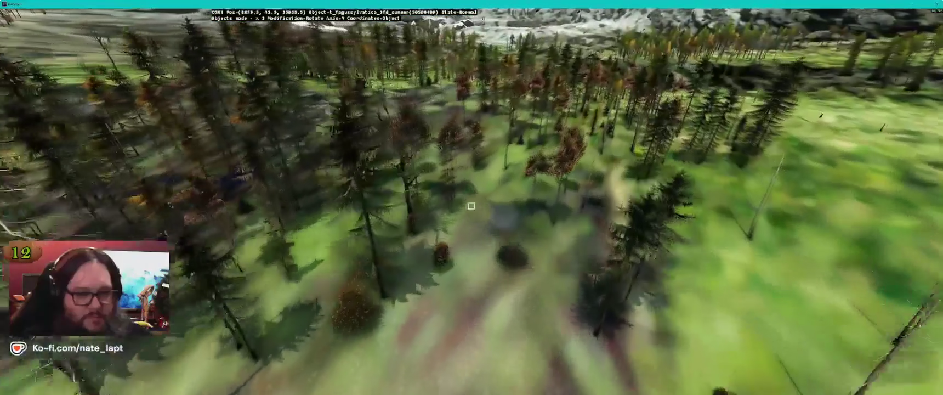
key(w)
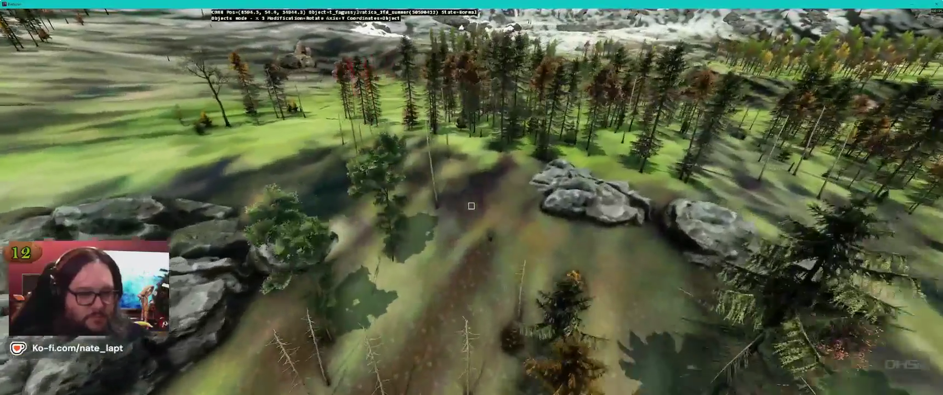
key(w)
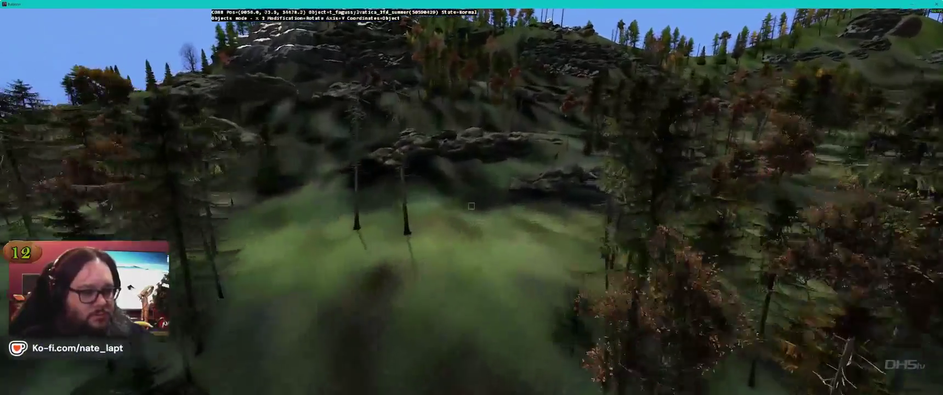
key(w)
key(s)
- Disconnect Terrain Builder from Buldozer, confirming Yes, back on the top-down map
key(alt+Tab)
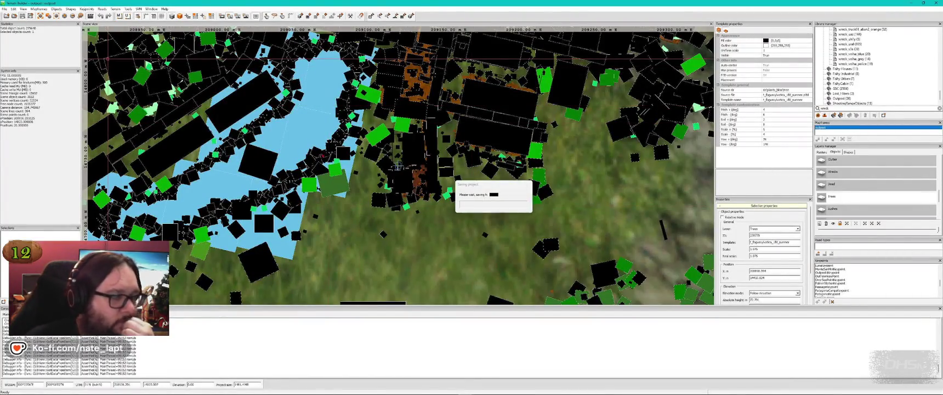
click(90, 15)
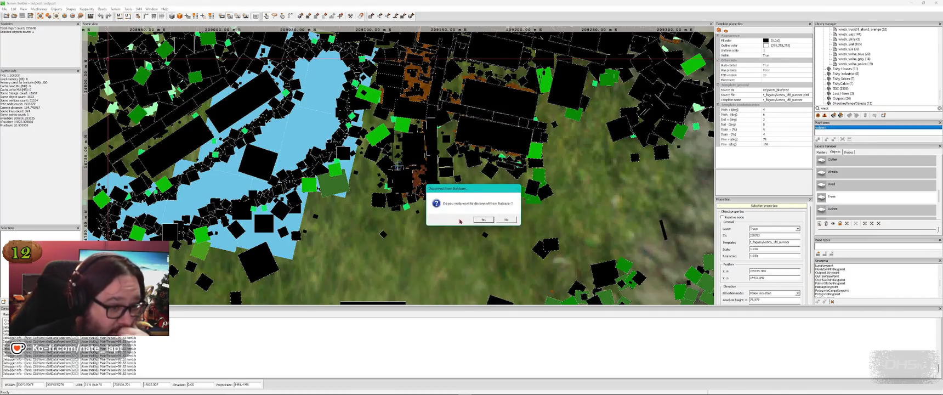
click(480, 220)
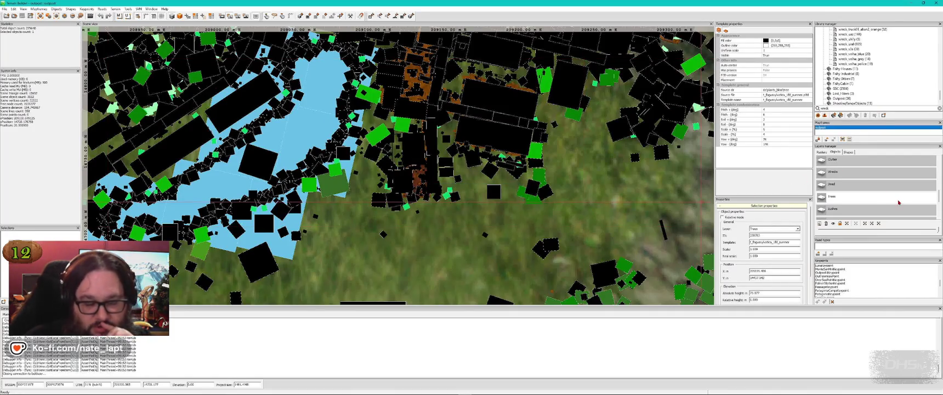
scroll(867, 187, up, 5)
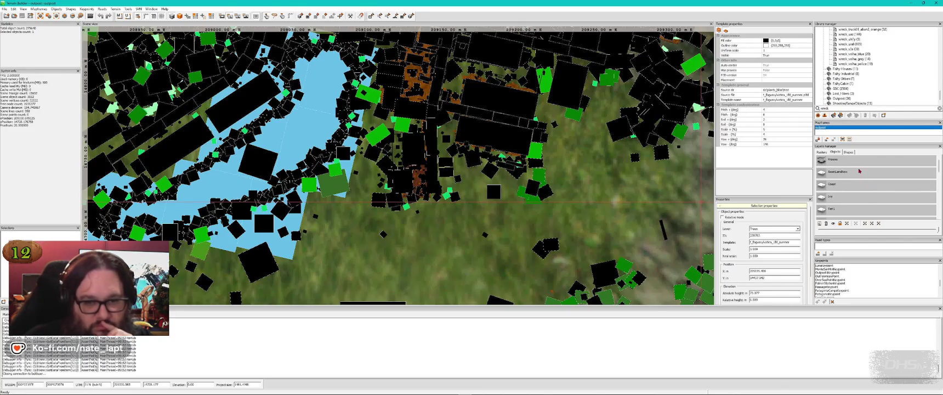
- Make AssetLandNew active, move the mil_barrack4 building onto another layer, and save
click(863, 173)
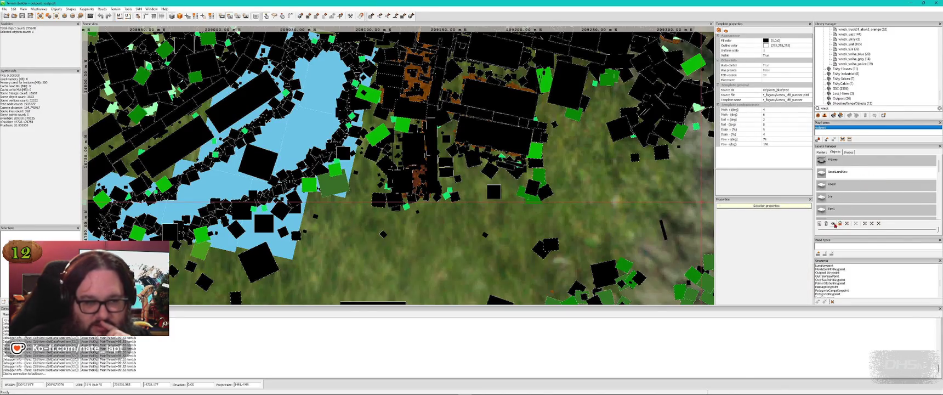
scroll(832, 219, down, 3)
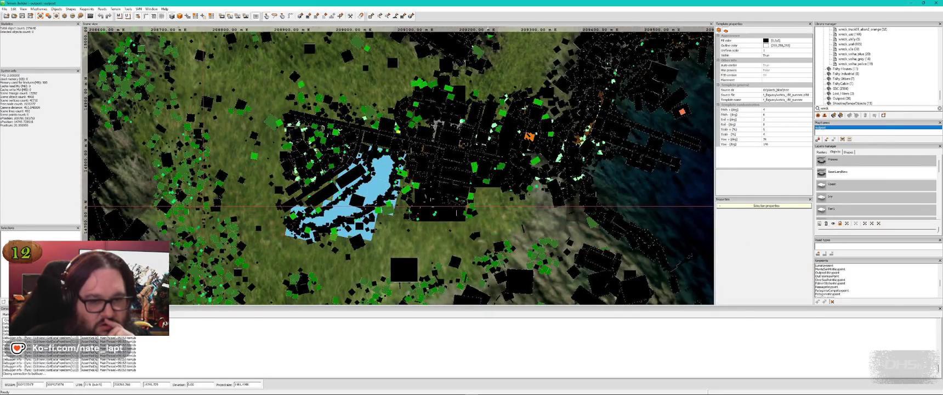
click(196, 218)
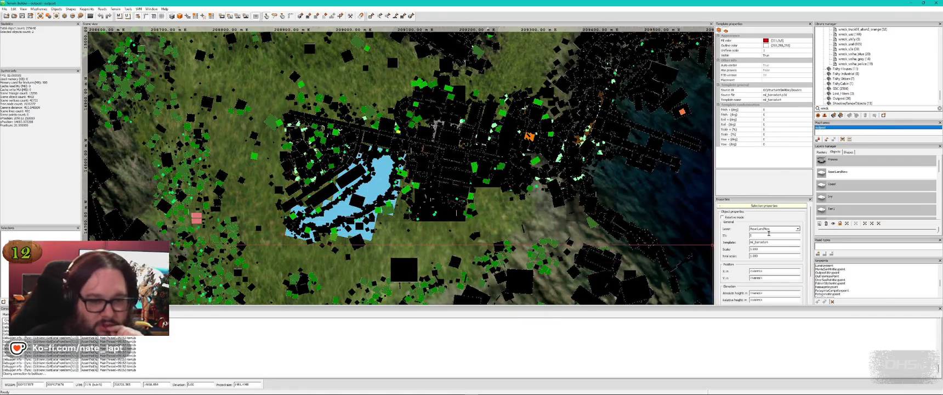
click(773, 228)
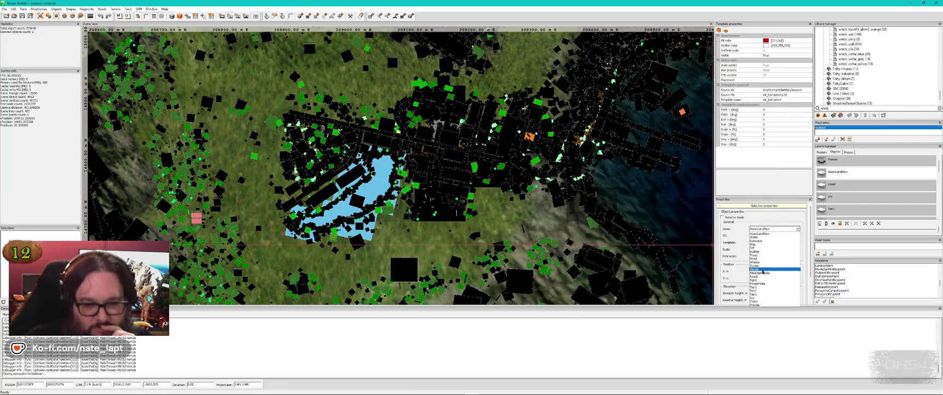
click(774, 290)
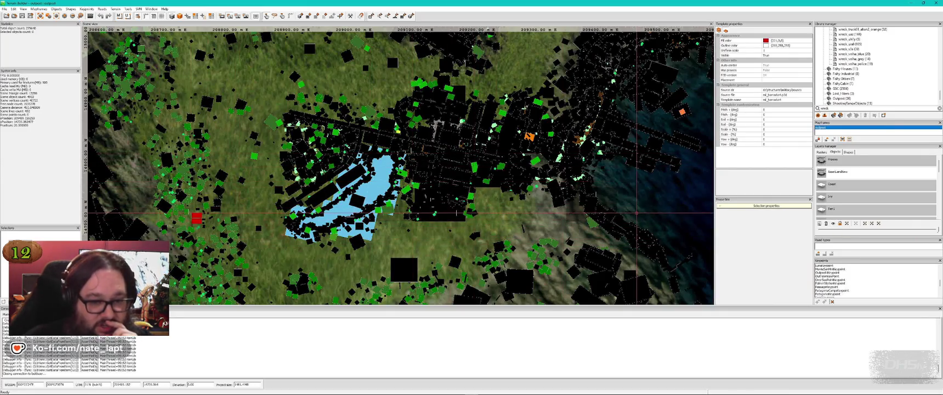
click(22, 15)
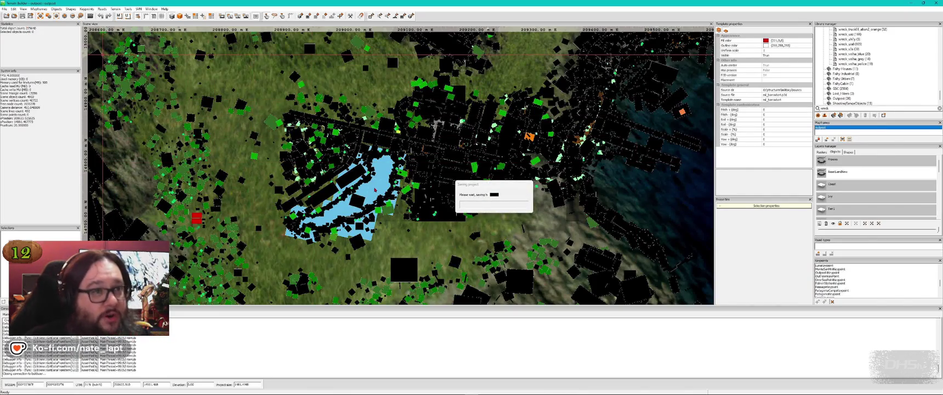
- Scroll the town map while the project save finishes
scroll(505, 215, down, 4)
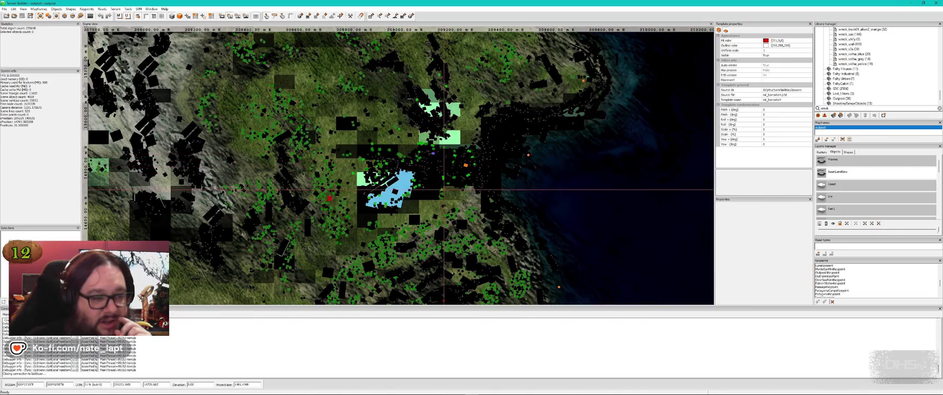
scroll(450, 207, up, 2)
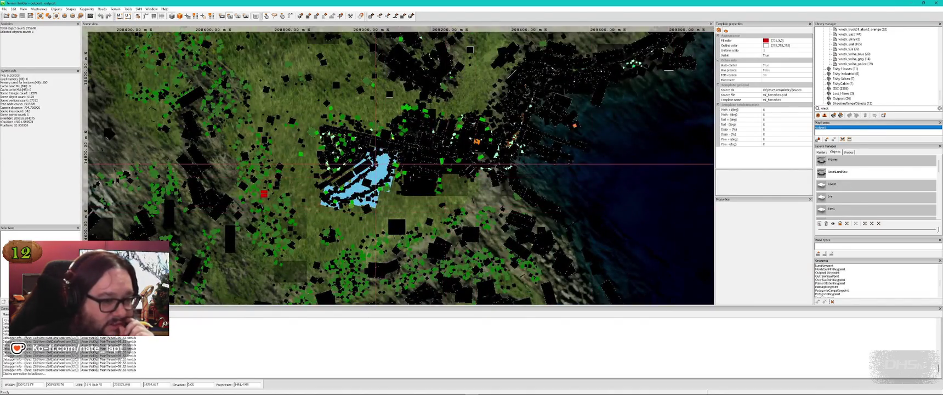
scroll(375, 164, up, 2)
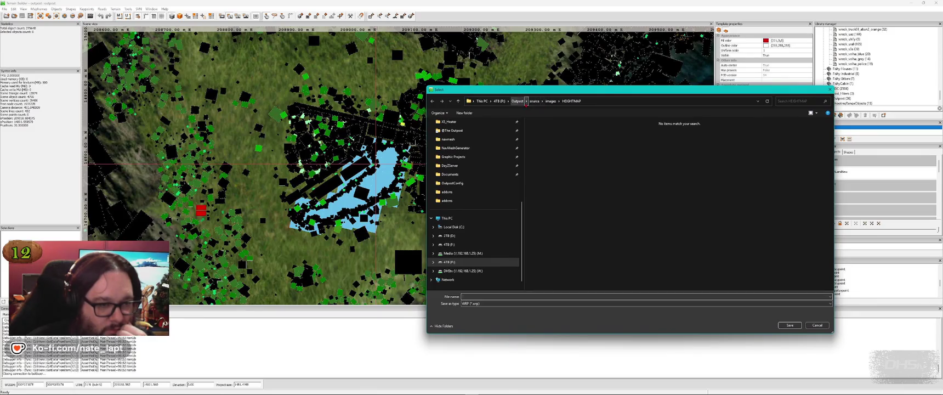
- Export the terrain over outpost.wrp in Outpost\world, confirming the replacement
click(525, 102)
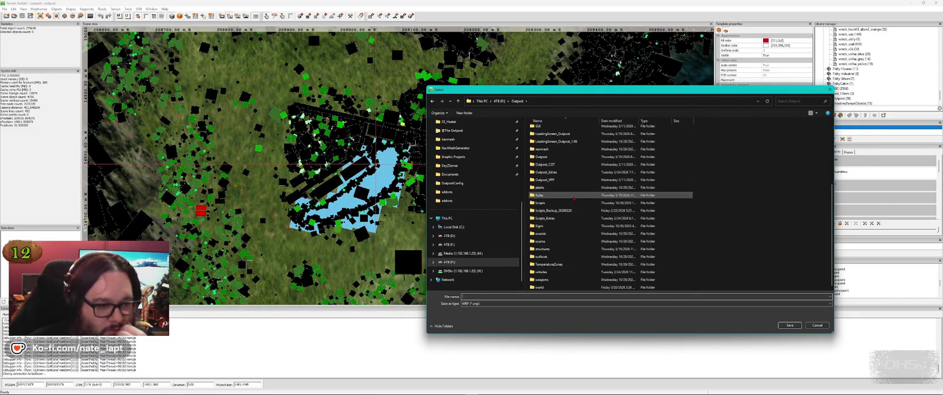
double_click(539, 287)
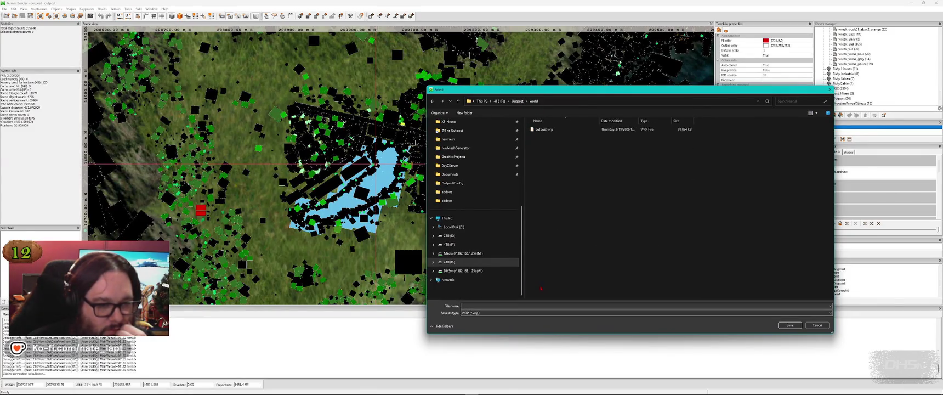
click(545, 129)
click(789, 325)
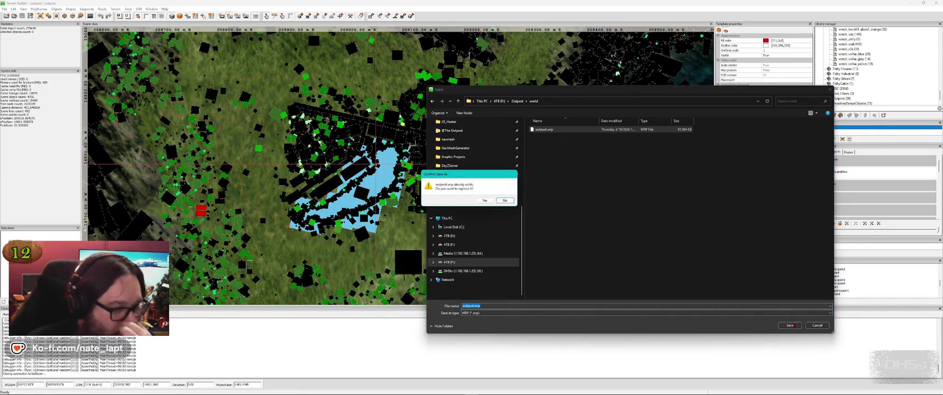
click(486, 200)
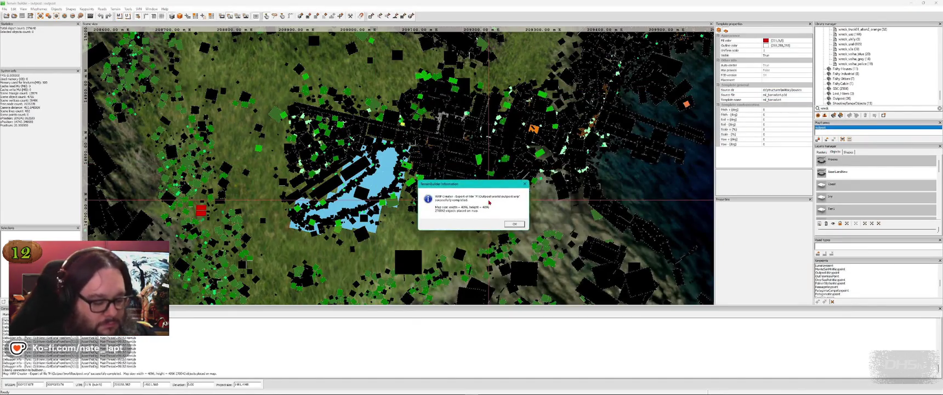
key(Return)
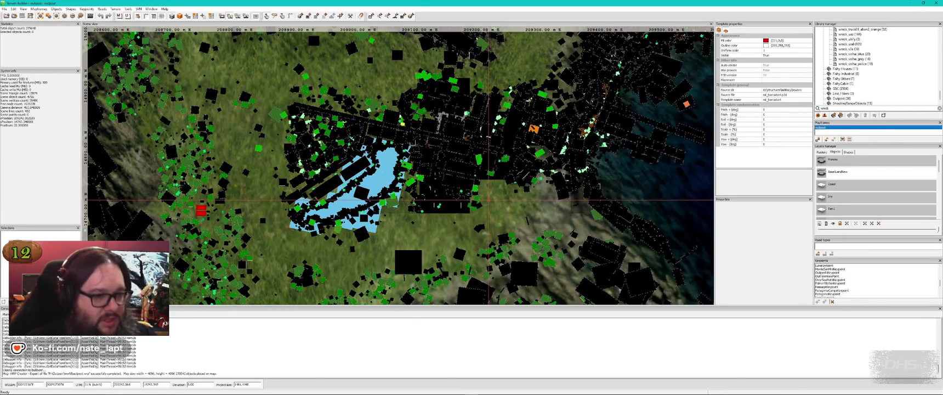
key(super)
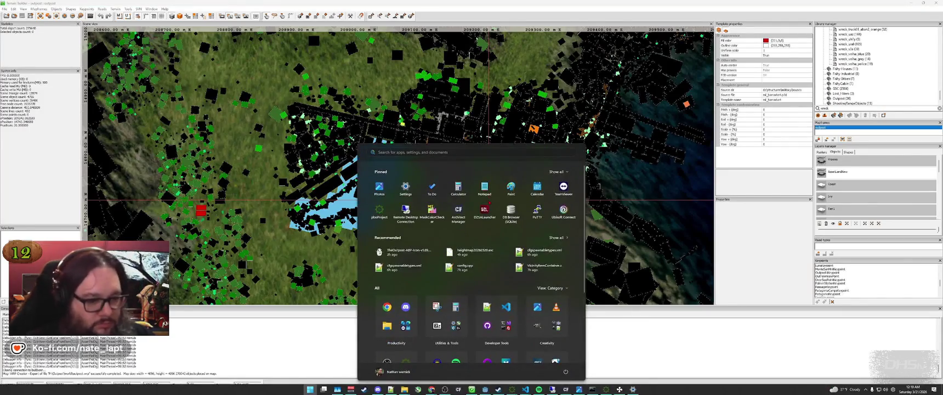
- Start the pboProject world packer crunching the Outpost terrain into a PBO
click(619, 389)
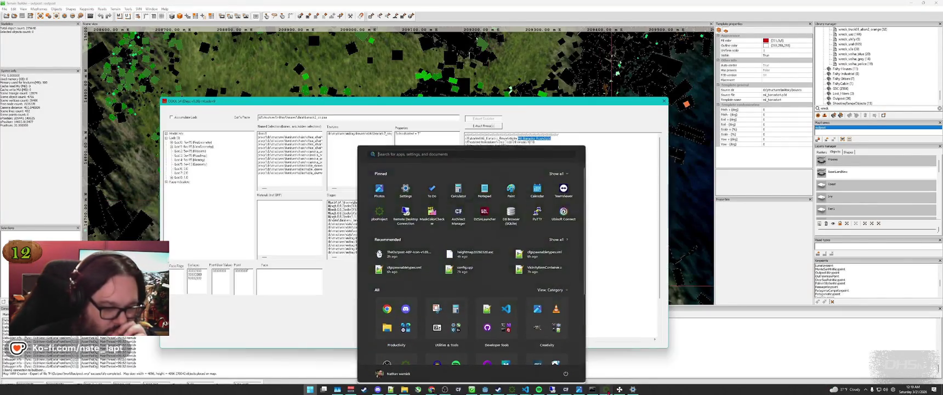
mouse_move(619, 389)
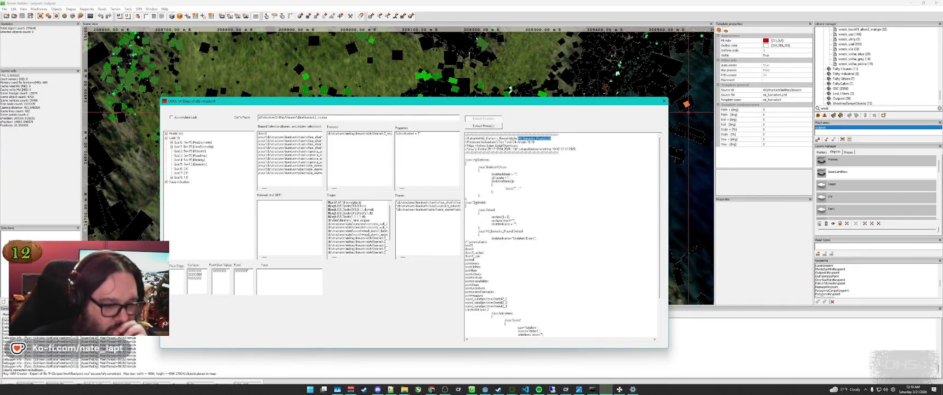
click(512, 389)
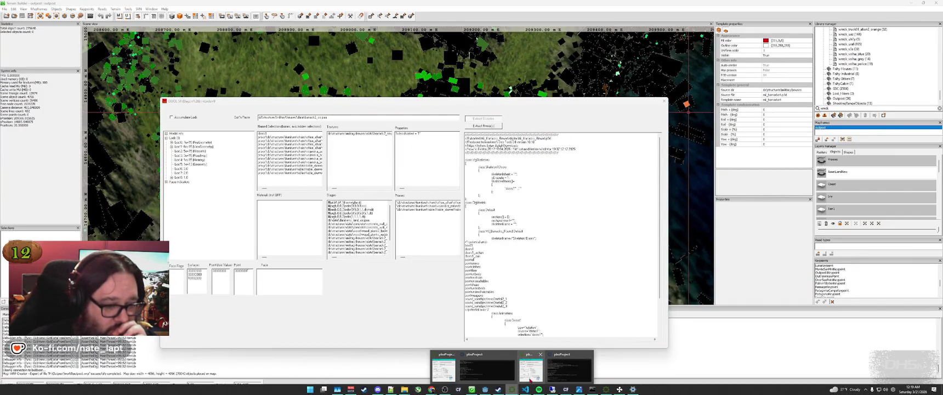
click(438, 365)
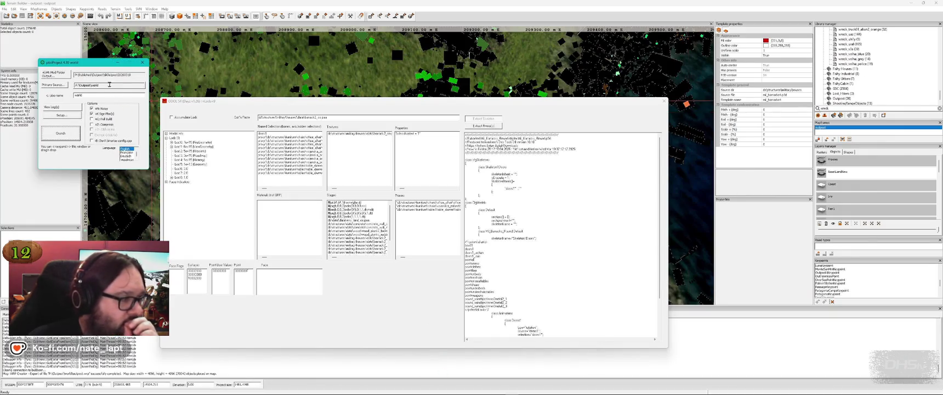
click(57, 133)
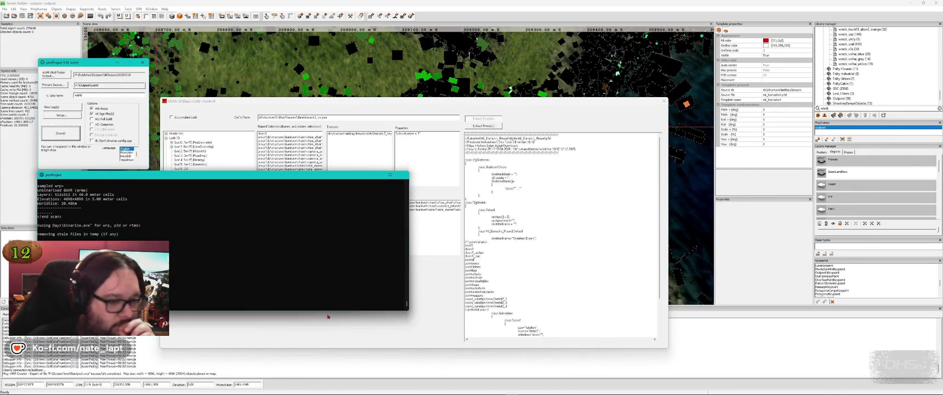
- Glance at the pill-bottle screenshot, then bring up HailEvent.c in VS Code
mouse_move(404, 389)
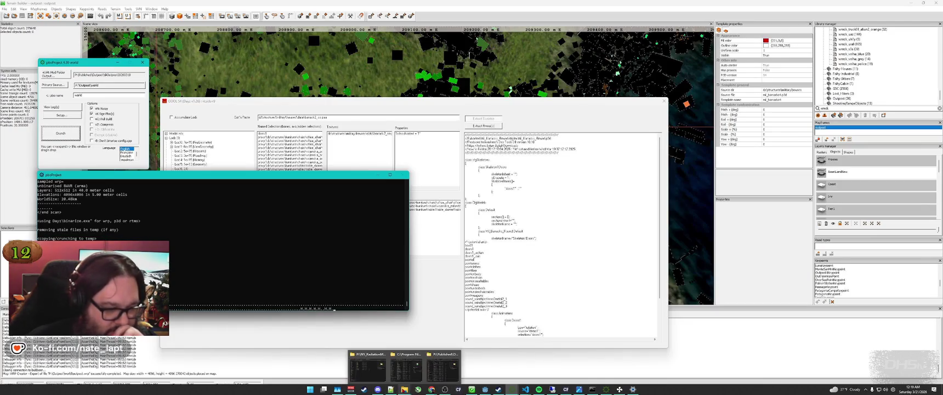
click(578, 389)
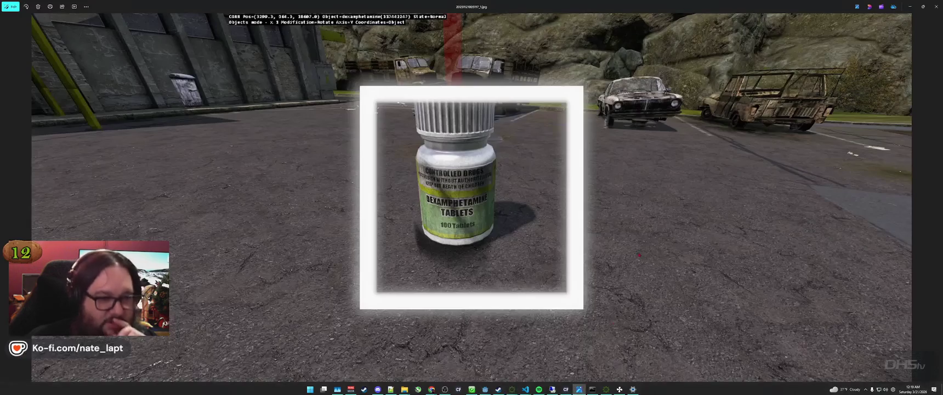
click(909, 6)
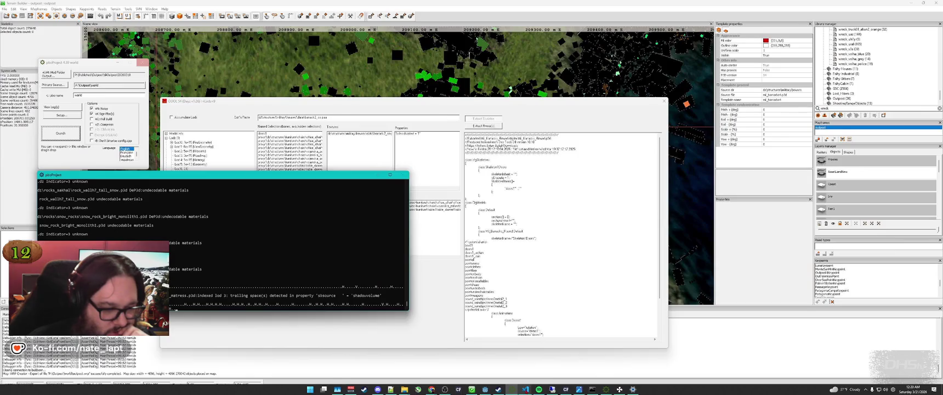
mouse_move(525, 388)
click(641, 362)
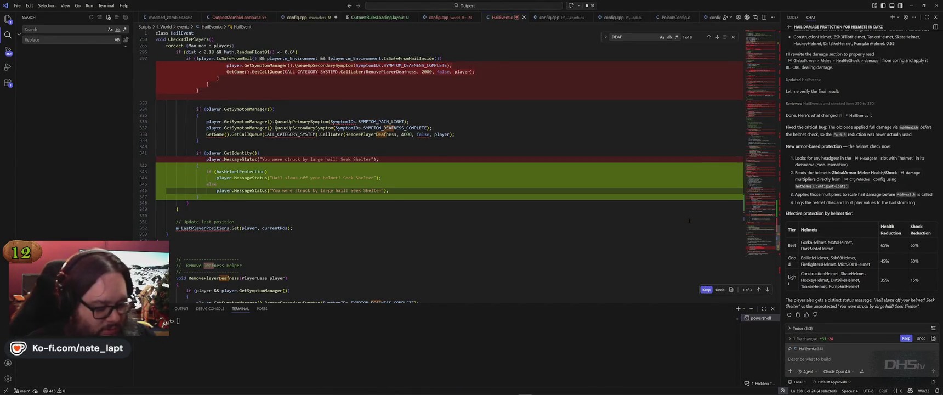
- Bring the pboProject packer window to the front
key(super)
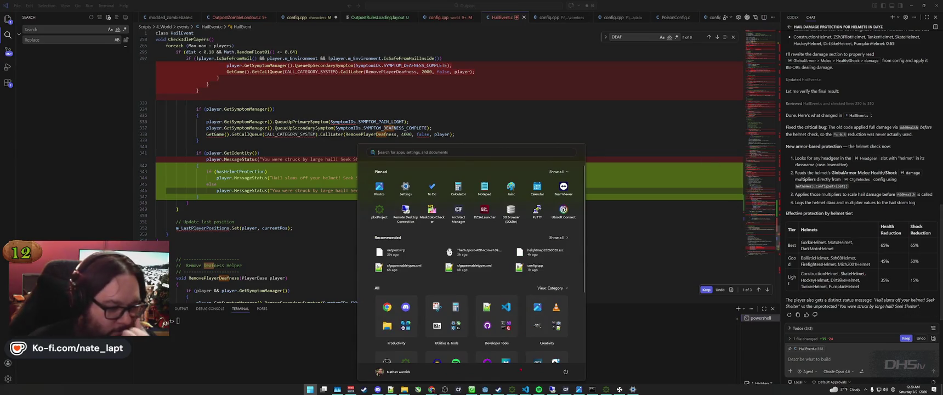
mouse_move(511, 388)
click(472, 370)
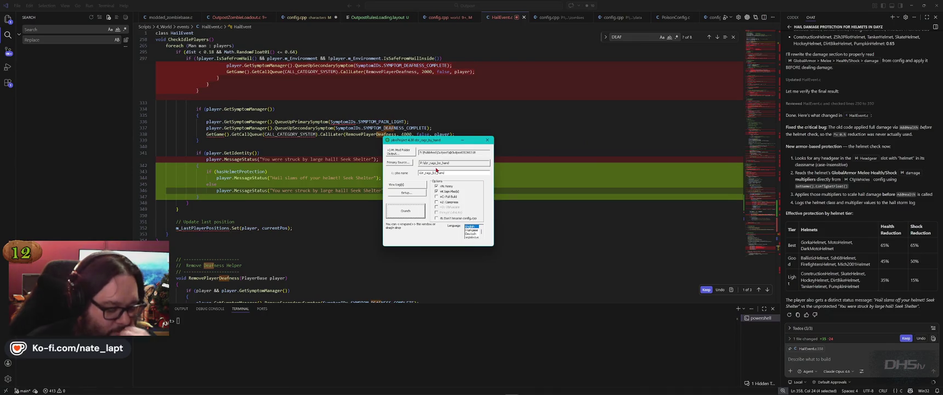
key(super+Tab)
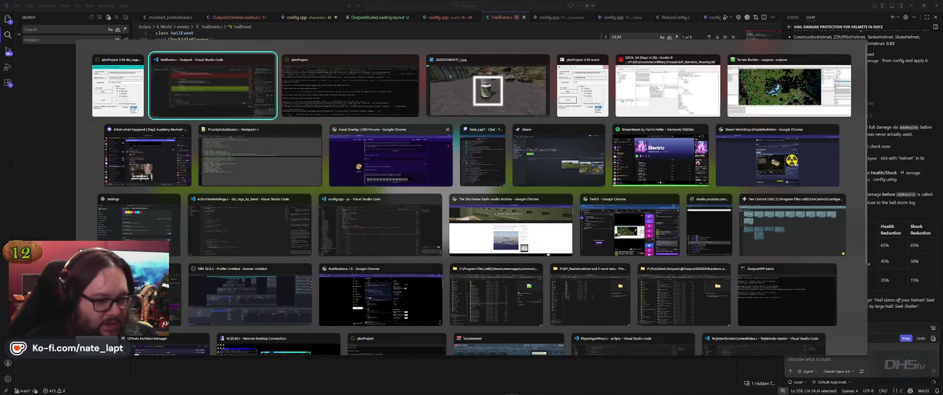
click(505, 280)
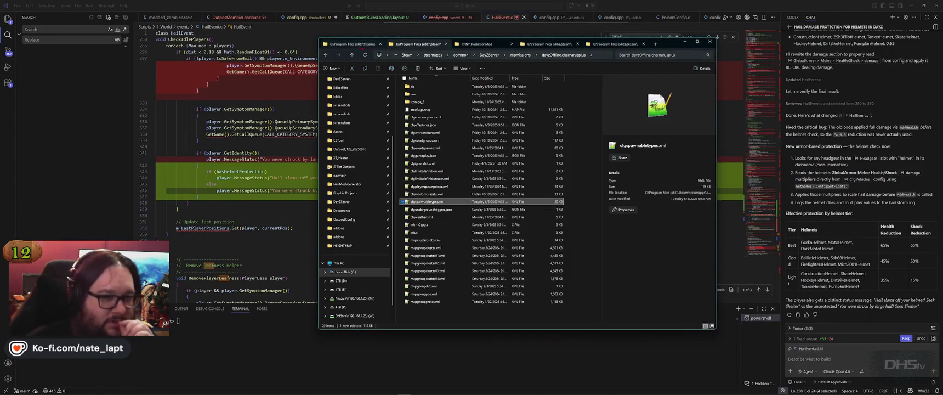
click(405, 389)
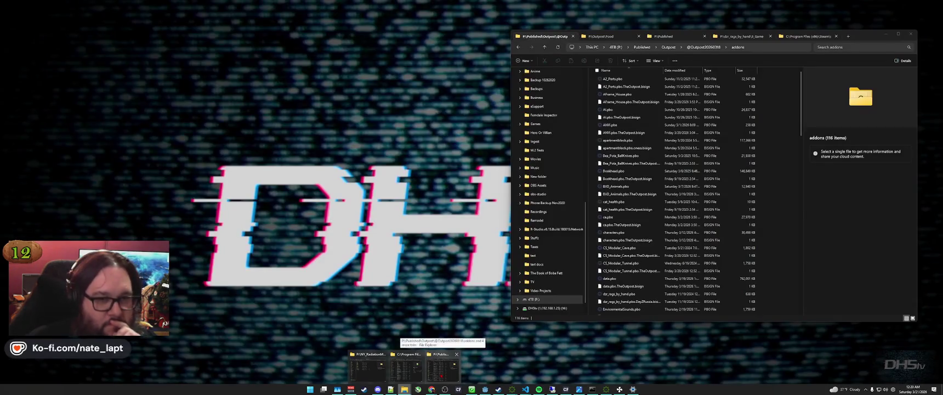
click(441, 366)
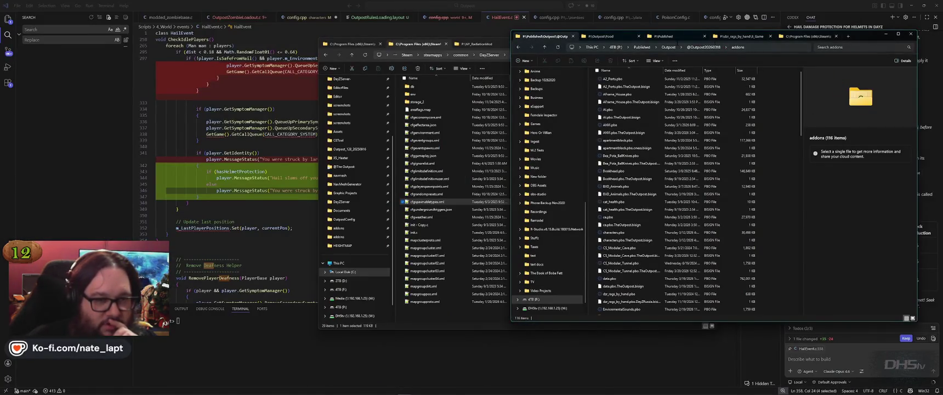
click(668, 48)
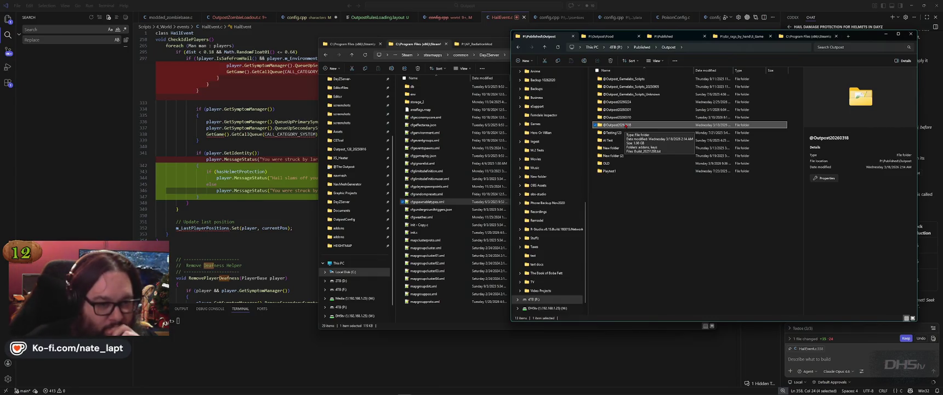
- Return to the pboProject packer window
mouse_move(614, 392)
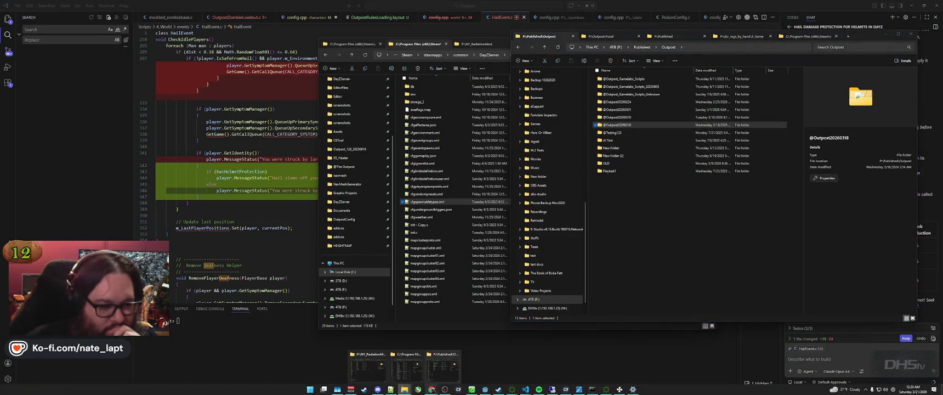
mouse_move(511, 389)
click(443, 368)
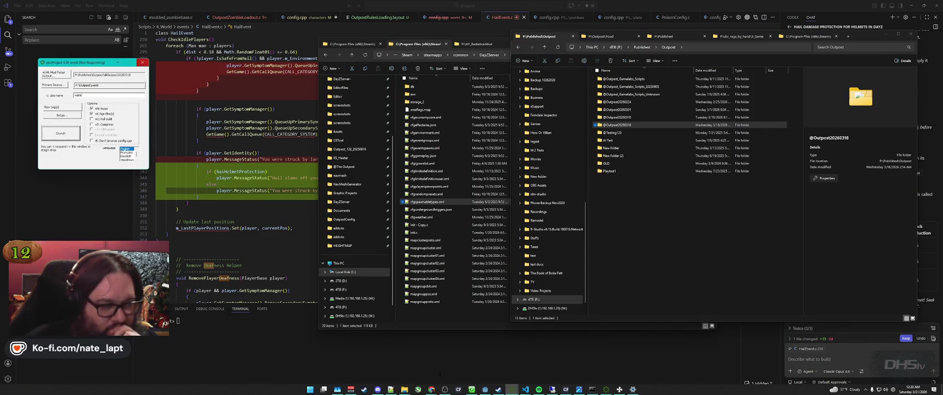
- Review both pboProject build consoles for the dzr_rags_by_hand pack, then switch to Notepad++
mouse_move(511, 391)
click(510, 366)
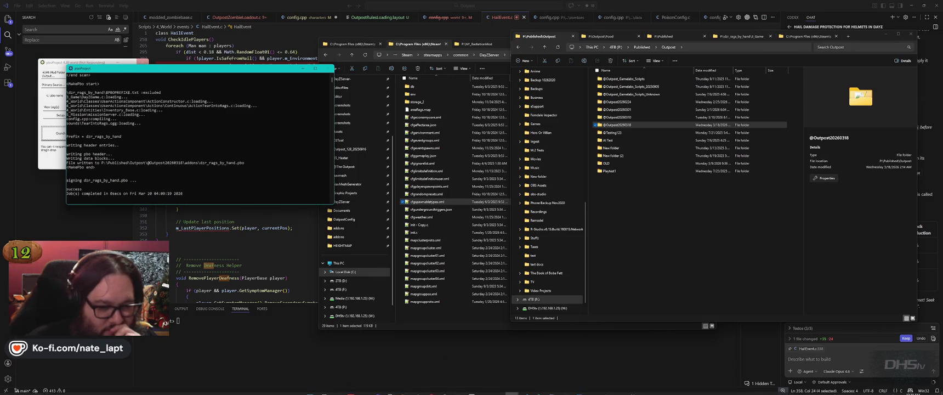
click(511, 389)
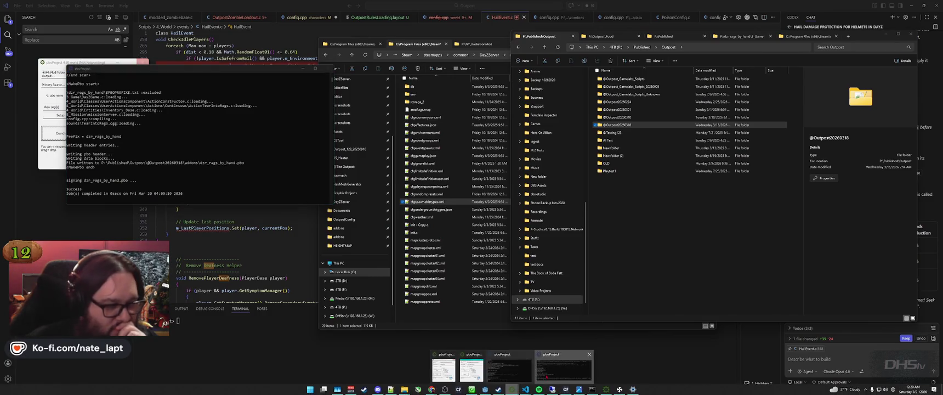
click(563, 371)
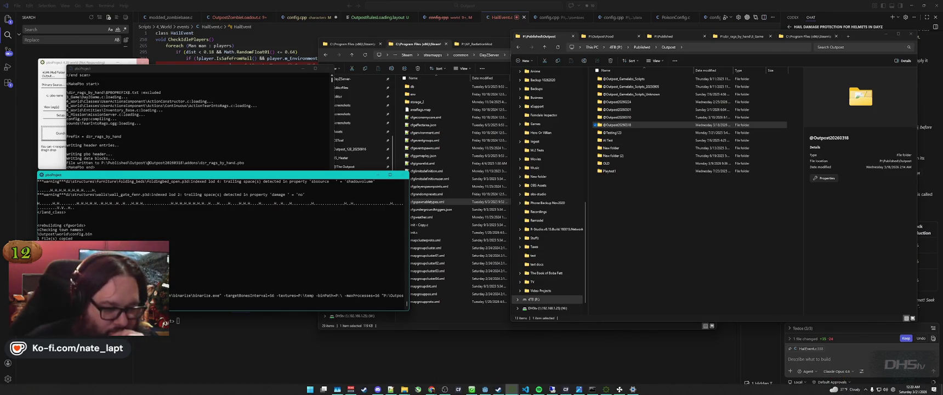
click(391, 389)
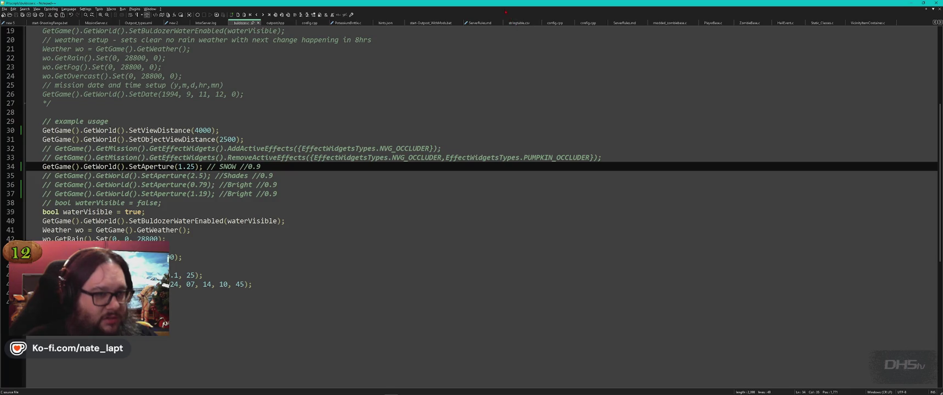
- Switch to start-Outpost_Works.bat, browsing the StreamBeats Gold album in the music player meanwhile
key(ctrl+Tab)
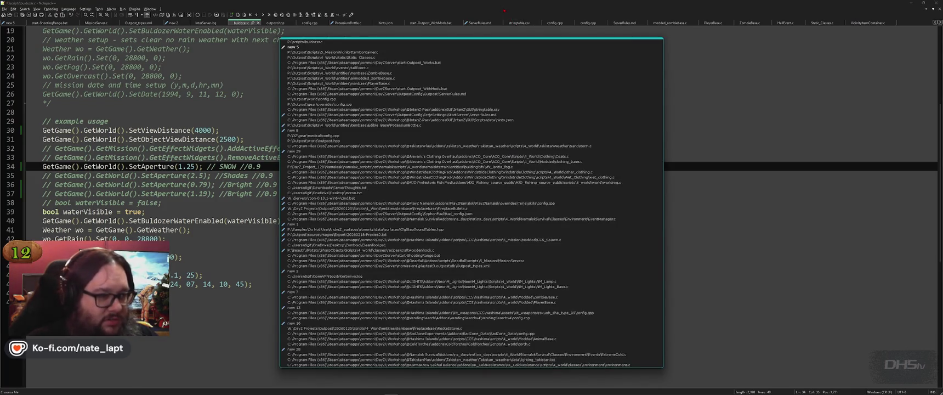
key(ctrl+Tab)
key(ctrl+Tab)
key(ctrl+Tab)
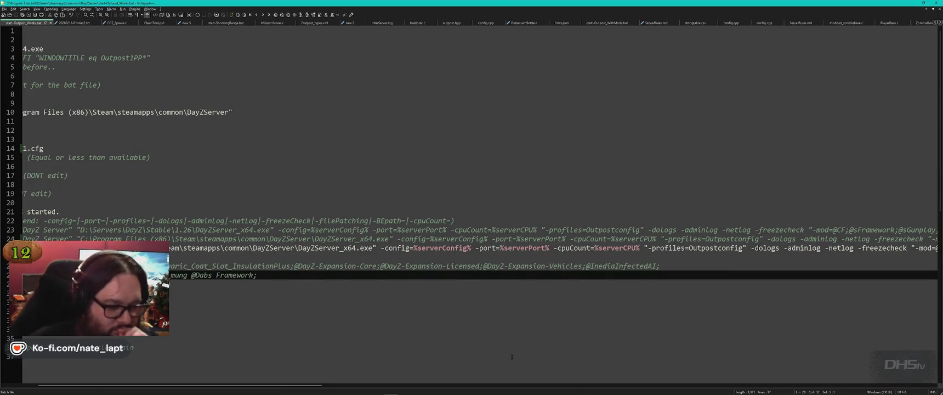
drag(291, 386, 512, 386)
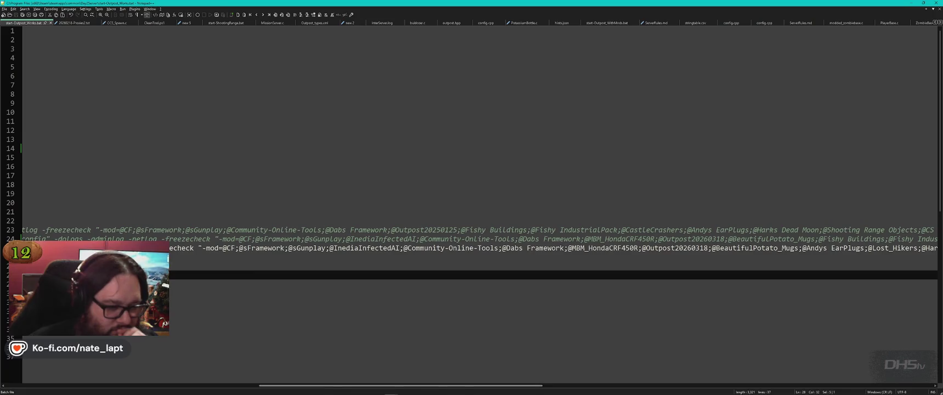
mouse_move(390, 393)
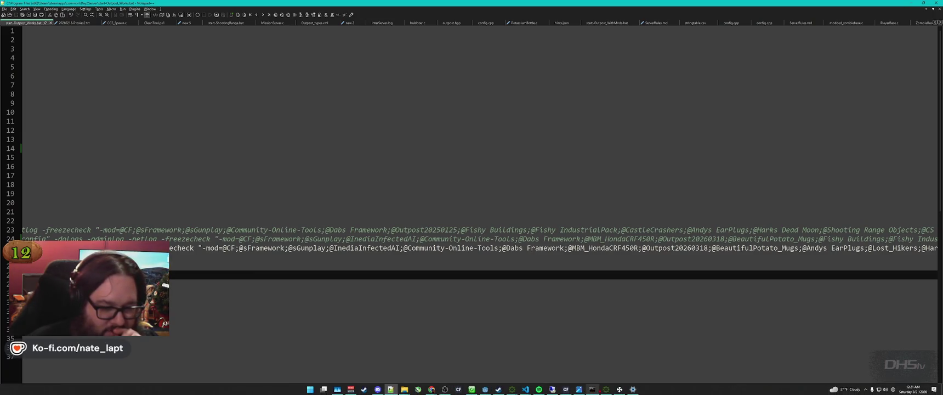
click(539, 389)
click(225, 268)
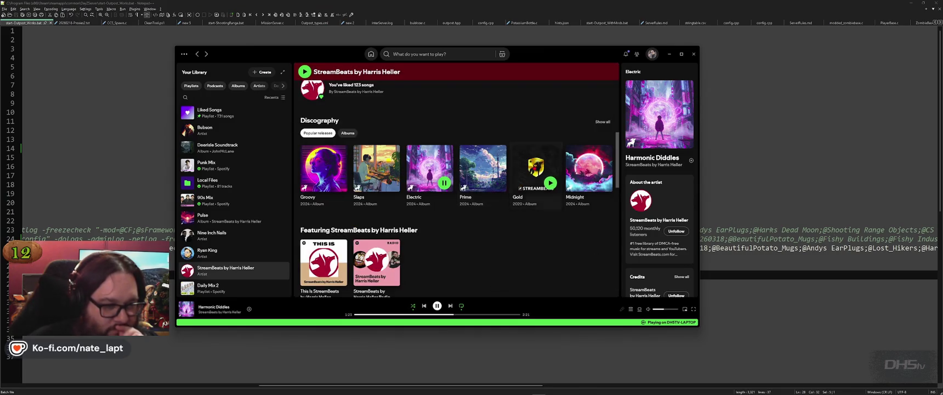
click(534, 170)
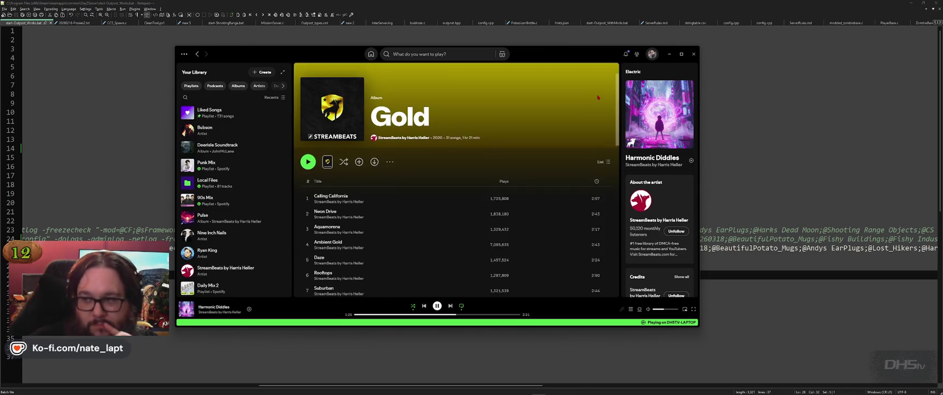
click(669, 54)
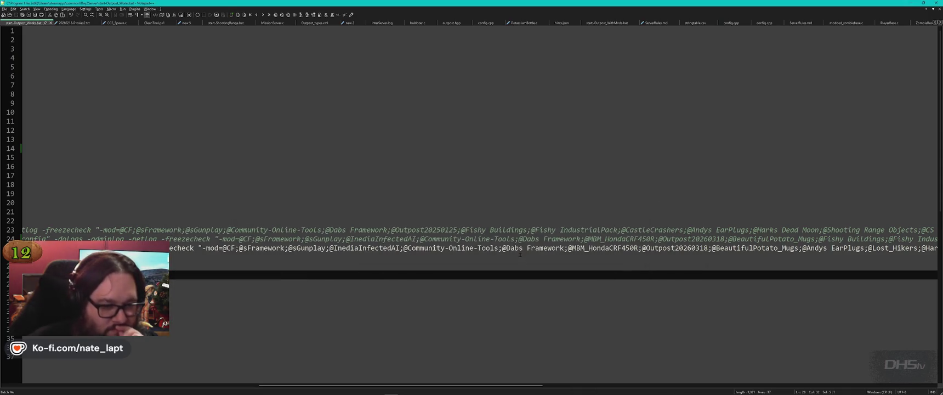
click(708, 248)
key(BackSpace)
key(BackSpace)
text(20)
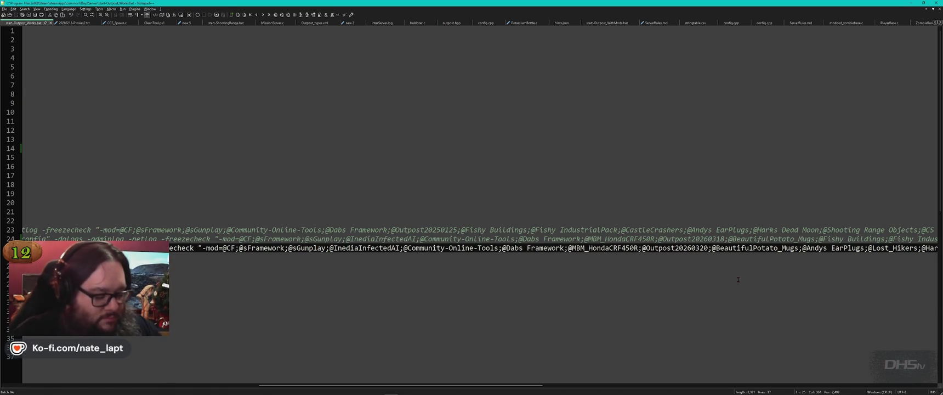
key(alt+Tab)
key(Tab)
key(Tab)
key(Tab)
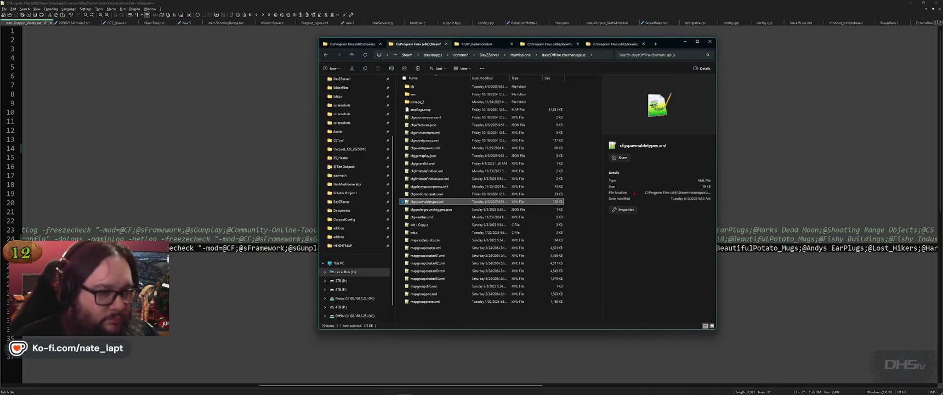
- Open start-Outpost_WithMods.bat from the DayZServer folder in Notepad++
key(ctrl+shift+Tab)
scroll(466, 247, down, 5)
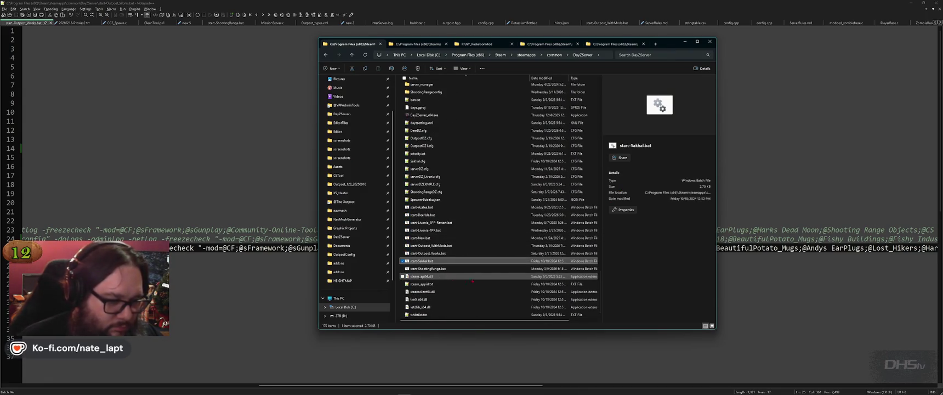
click(406, 245)
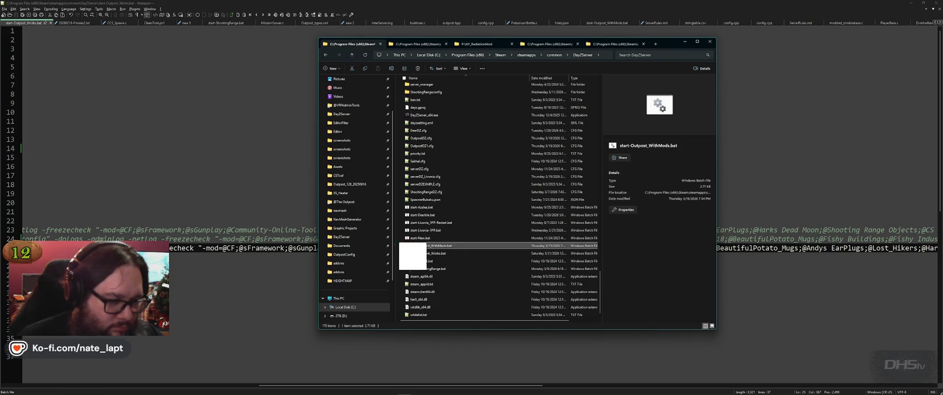
double_click(406, 245)
drag(282, 386, 544, 386)
drag(635, 239, 644, 238)
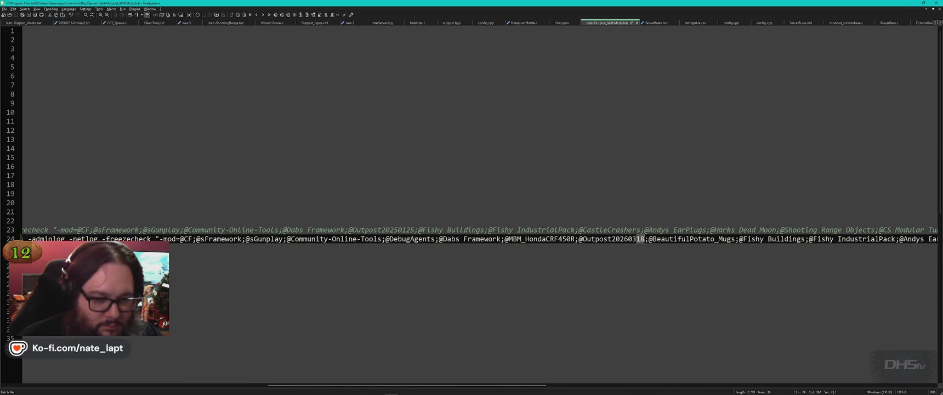
text(20)
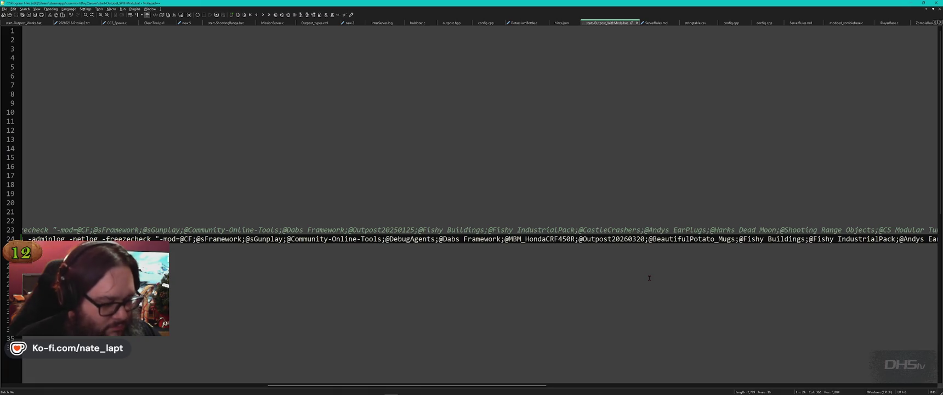
key(ctrl+w)
- Cycle through open windows toward the File Explorer showing P:\Published\Outpost
key(alt+Tab)
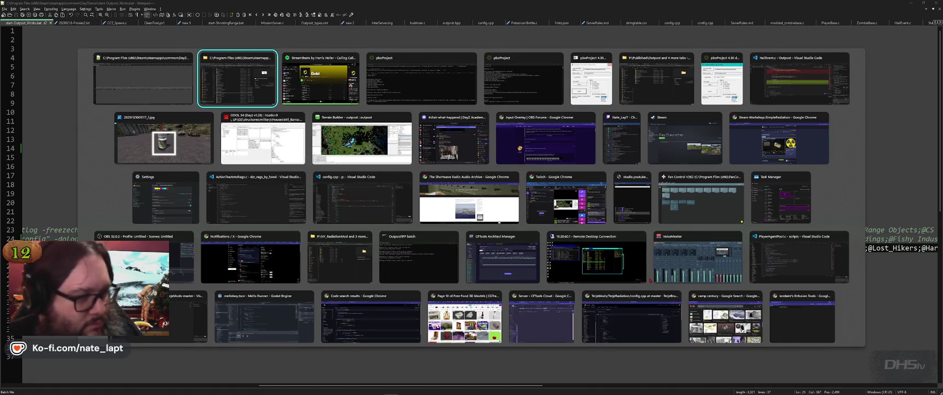
key(alt+Tab)
key(alt+Tab)
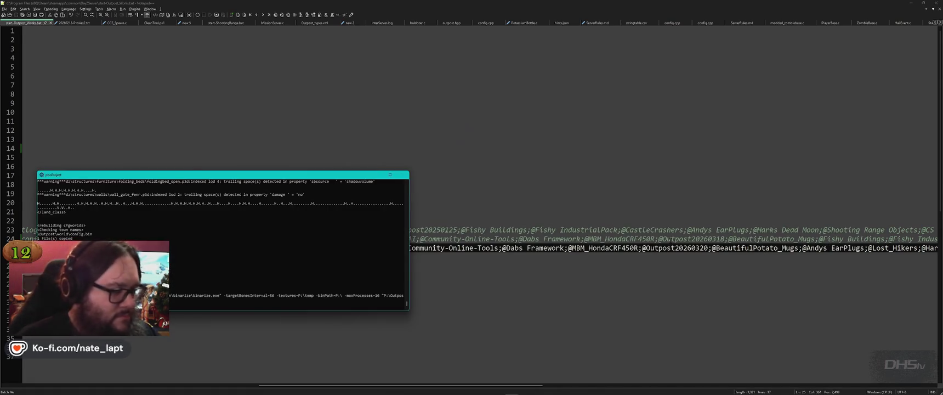
key(alt+Tab)
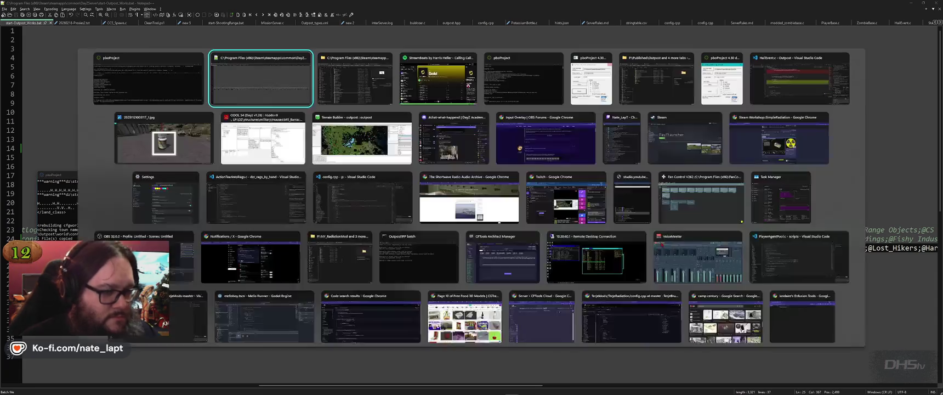
key(alt+Tab)
key(alt+Tab)
key(alt+Tab)
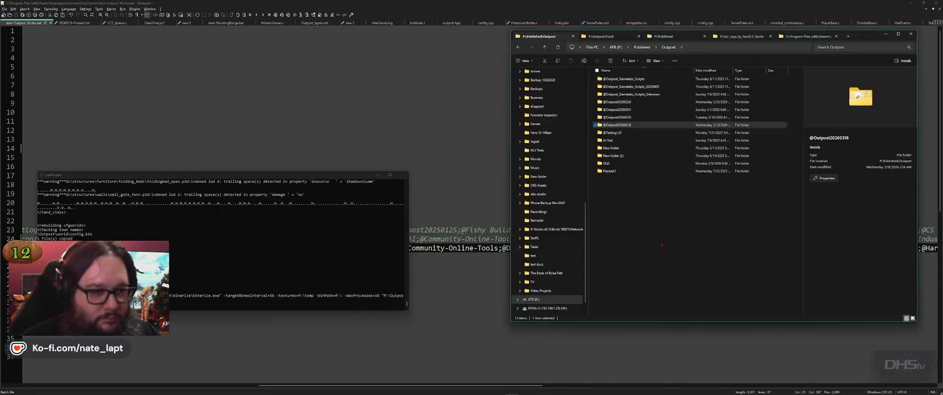
click(661, 245)
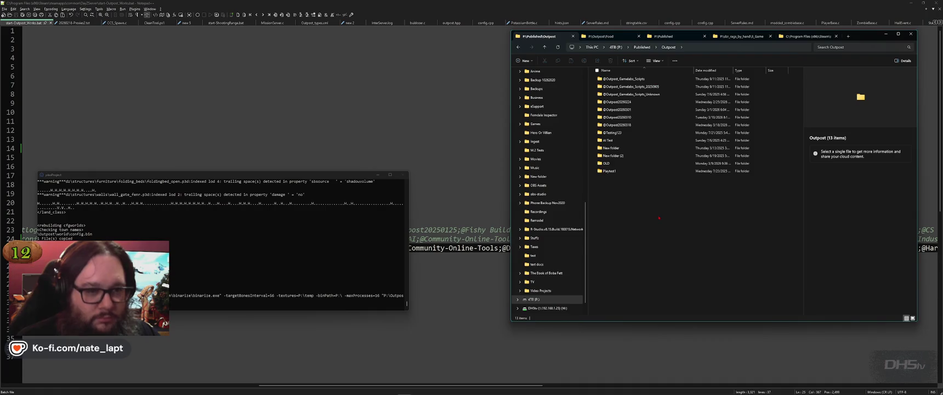
mouse_move(642, 117)
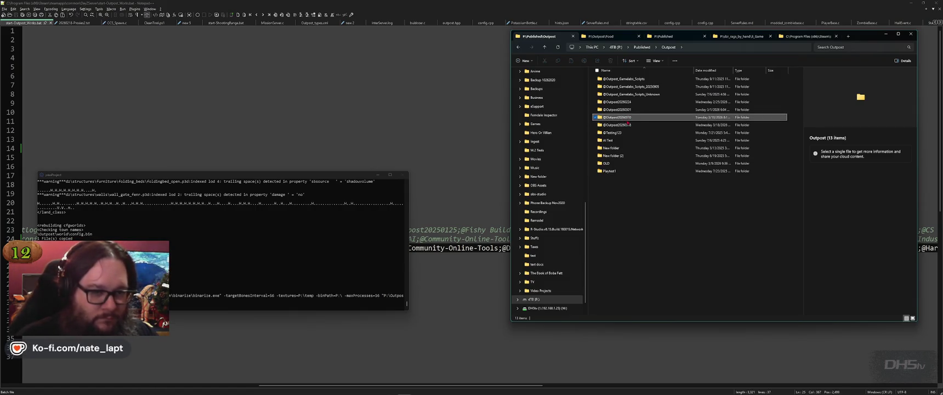
click(647, 125)
key(F2)
click(687, 260)
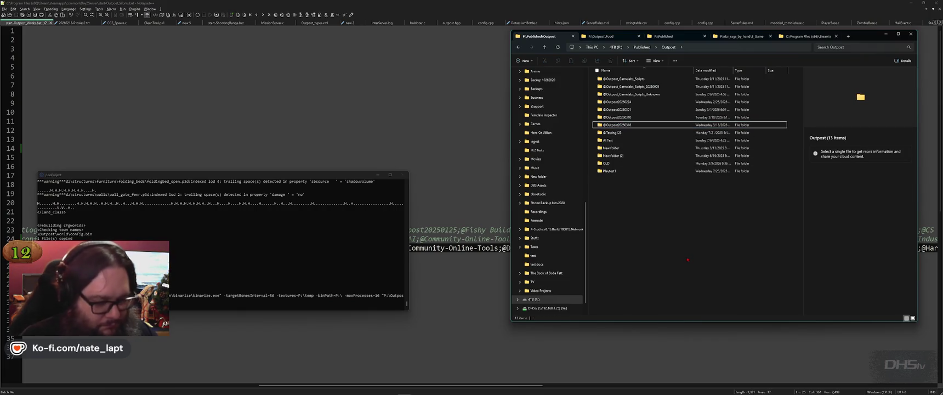
key(ctrl+shift+n)
key(ctrl+v)
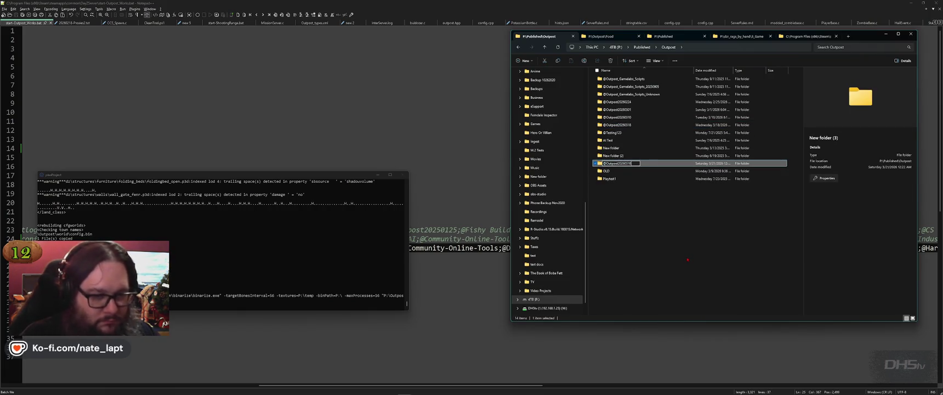
text(21)
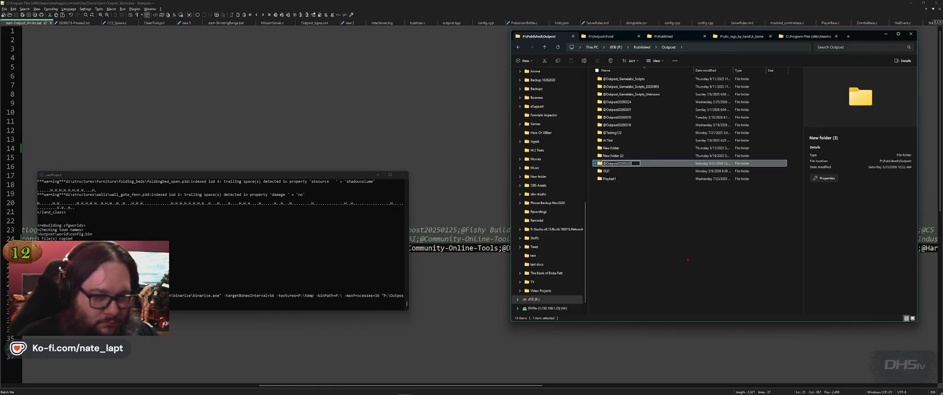
key(Return)
key(Up)
key(Return)
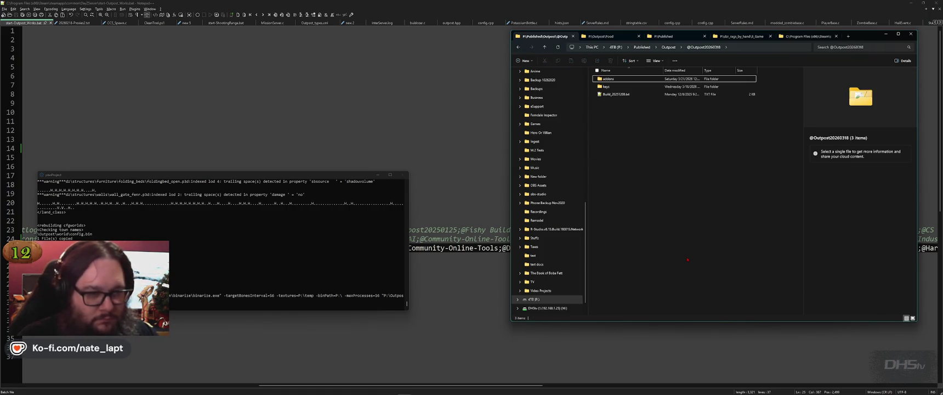
key(Return)
scroll(688, 258, down, 20)
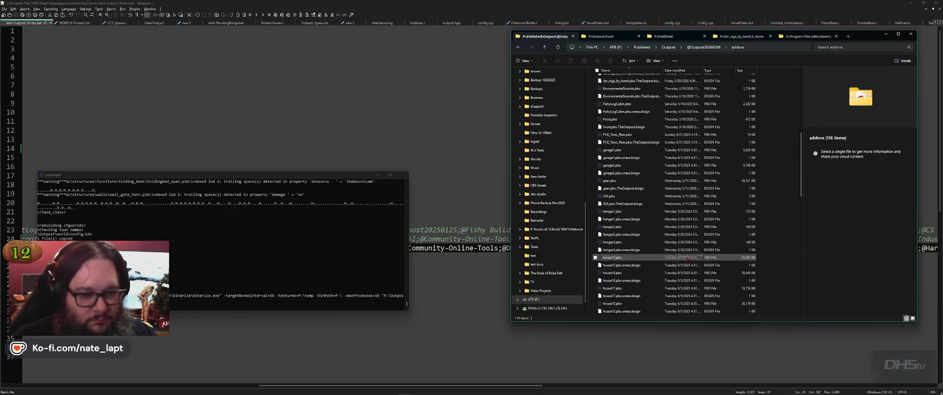
key(w)
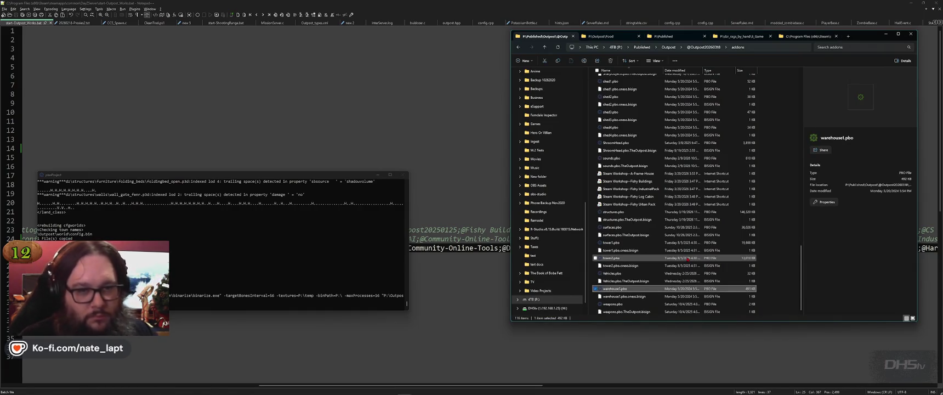
key(BackSpace)
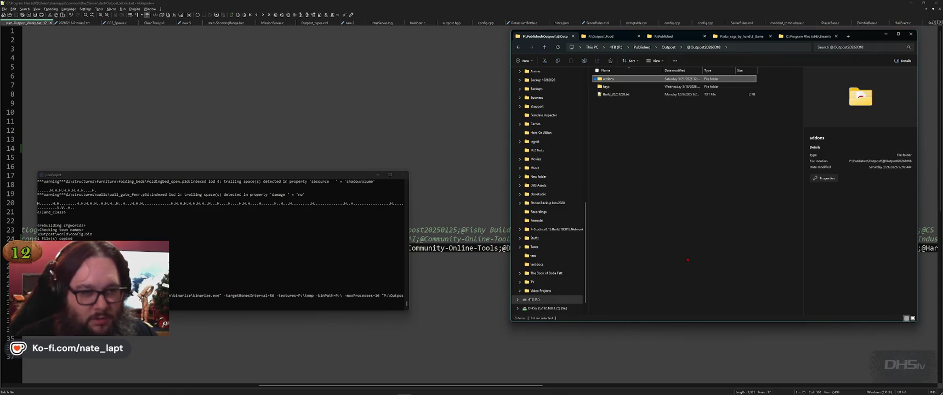
key(ctrl+a)
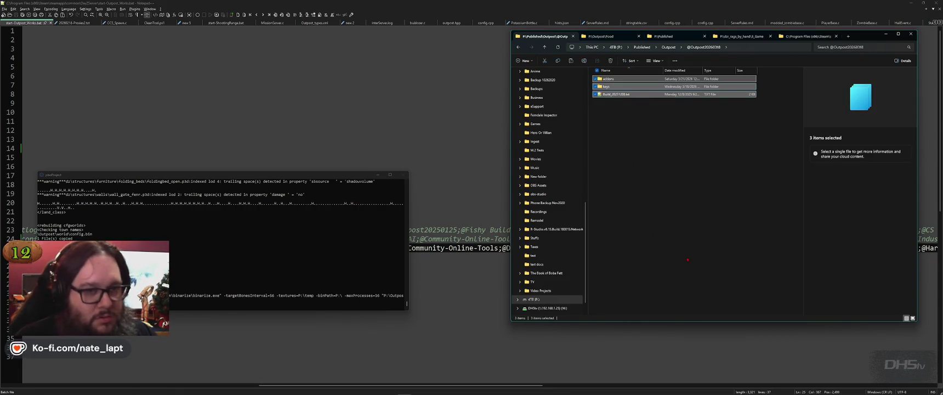
key(BackSpace)
key(Down)
key(Return)
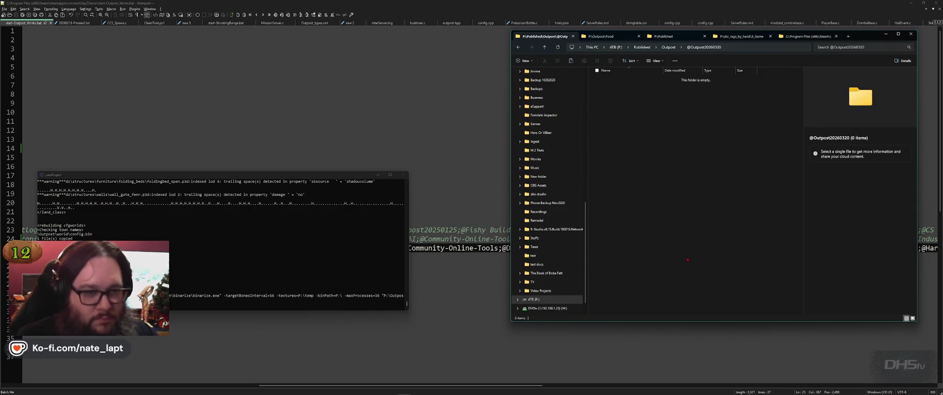
key(ctrl+v)
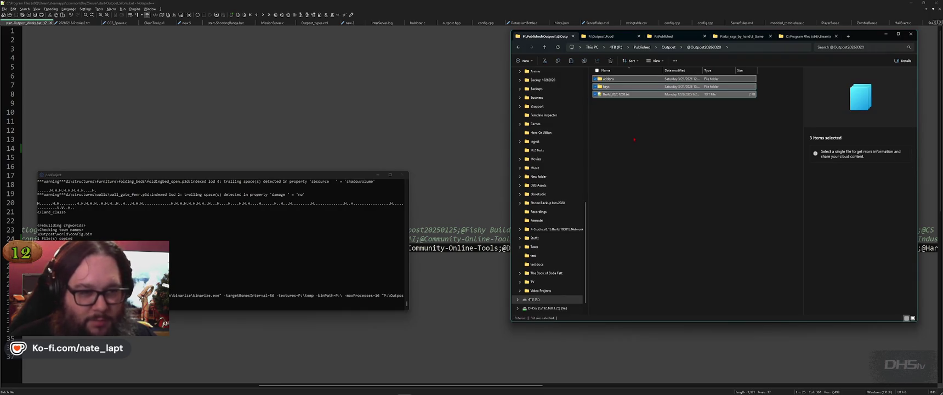
- Rename the copied build notes file to Build_20260320.txt and open it
click(617, 95)
key(F2)
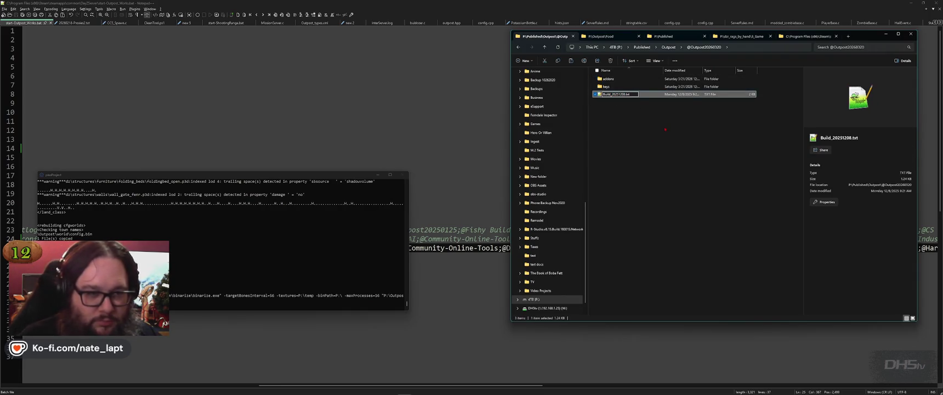
key(BackSpace)
key(BackSpace)
key(BackSpace)
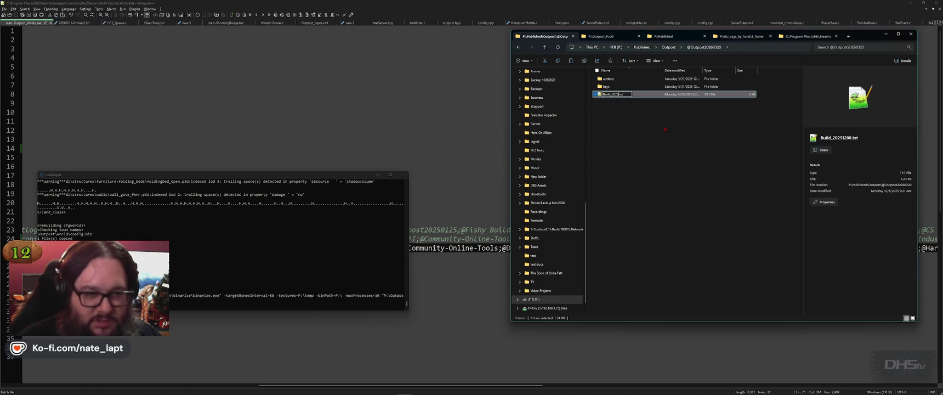
text(0320)
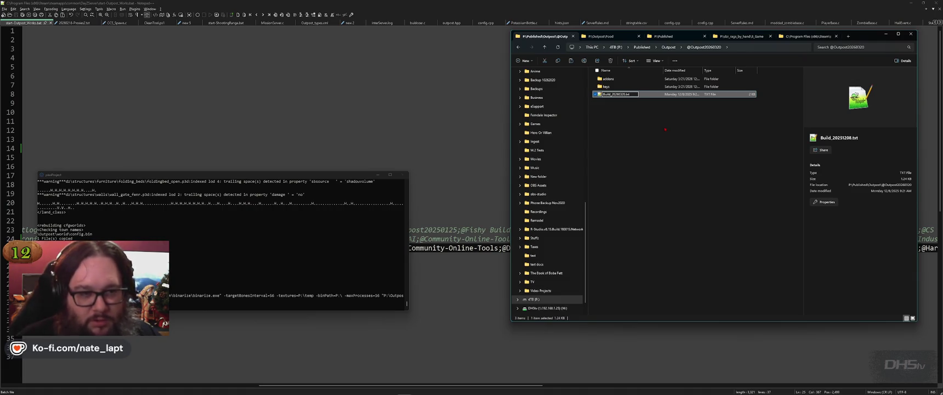
key(Return)
key(Return)
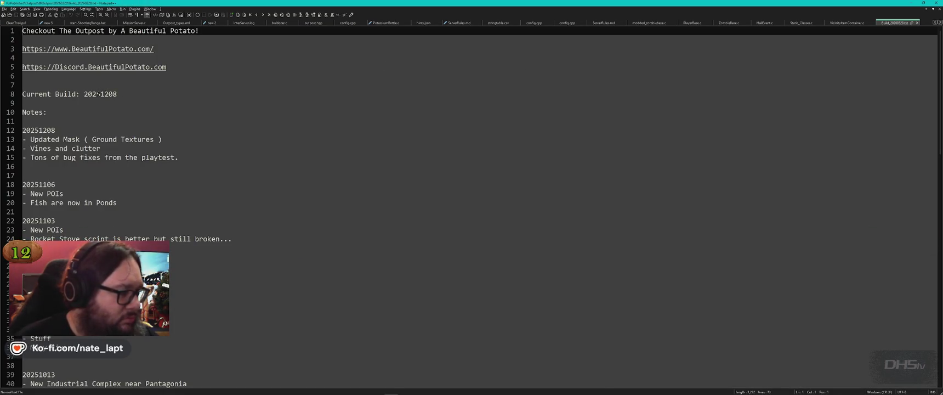
- Change Current Build to 20260320 and start a new 20260320 entry under Notes
drag(96, 94, 117, 93)
text(60320)
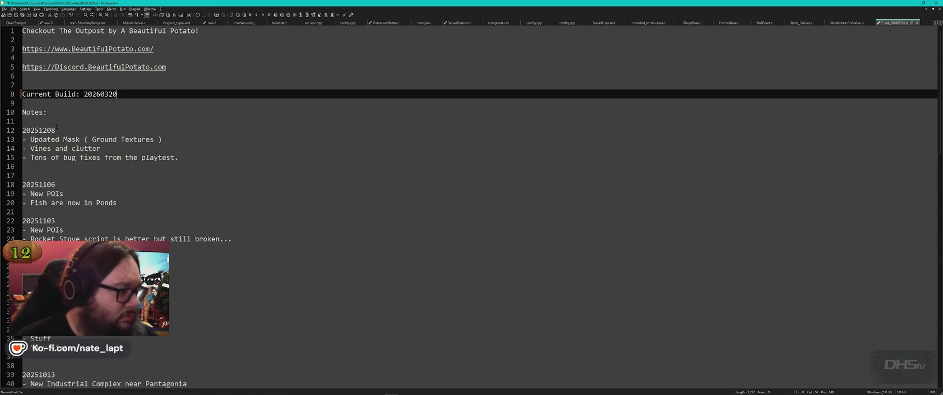
click(23, 121)
text(2026)
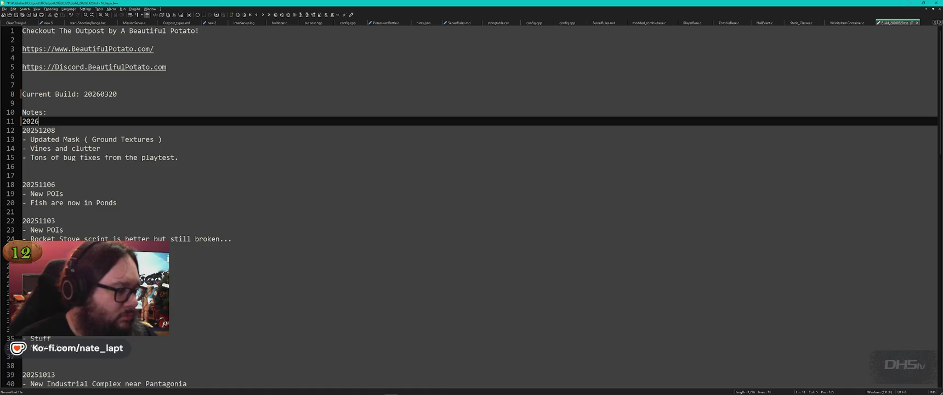
text(0320)
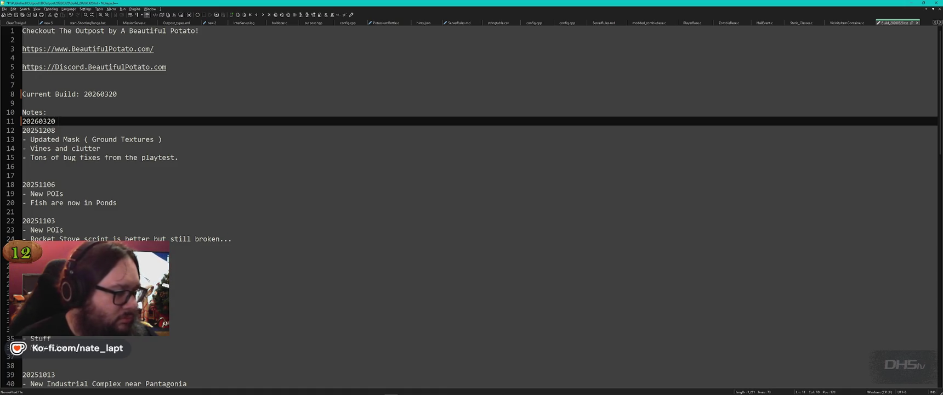
key(BackSpace)
key(Return)
key(Return)
key(Up)
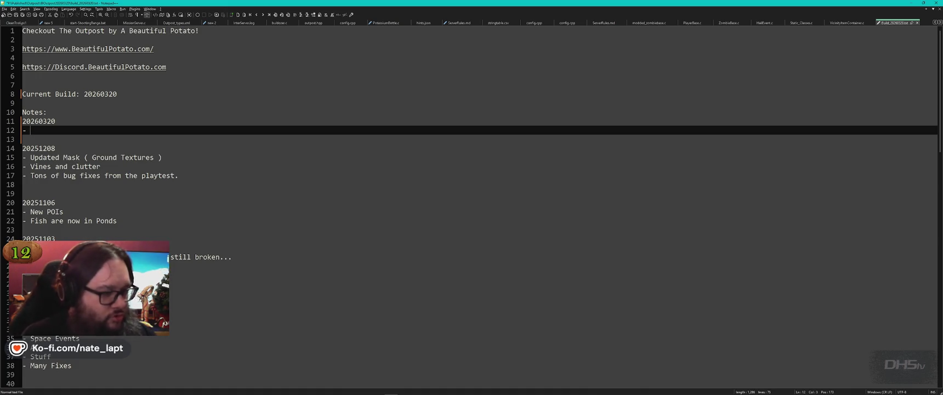
- Look up and copy the Ushuaia key point label in Terrain Builder
key(alt+Tab)
click(362, 138)
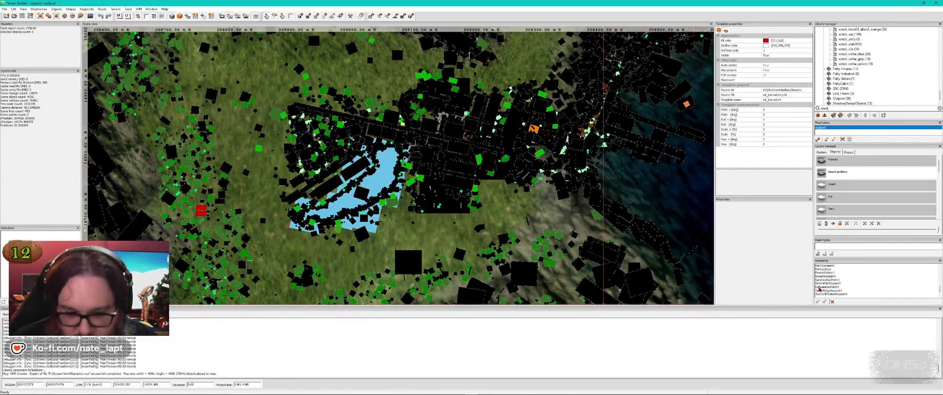
double_click(819, 286)
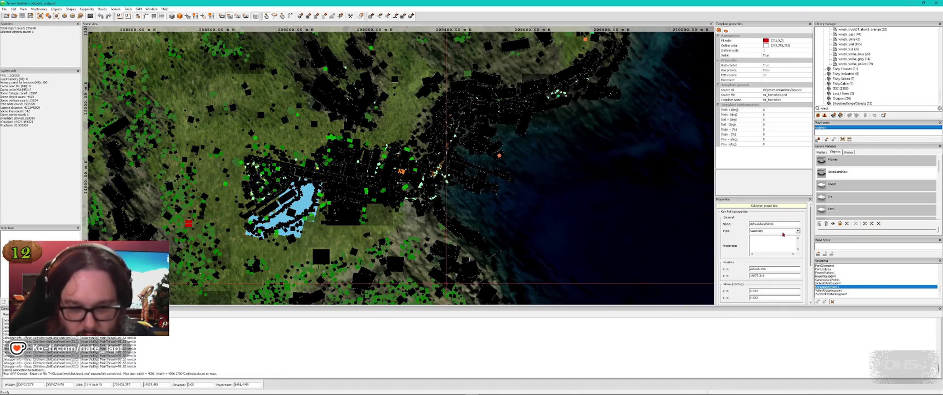
scroll(735, 289, down, 5)
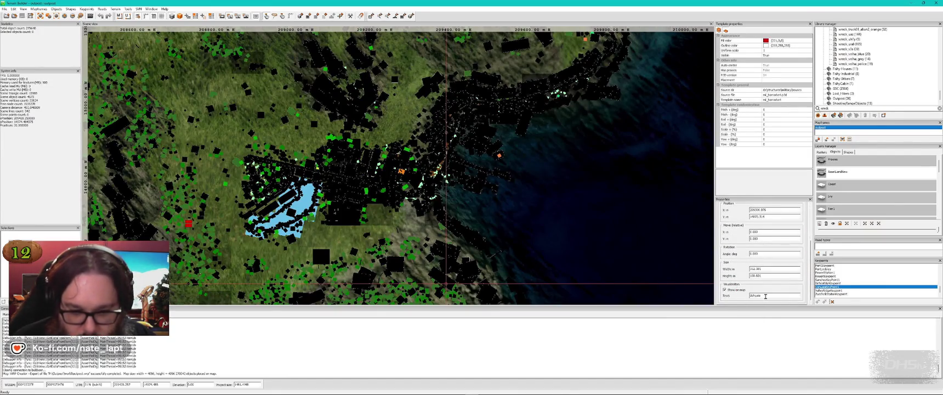
double_click(765, 296)
key(ctrl+c)
key(alt+Tab)
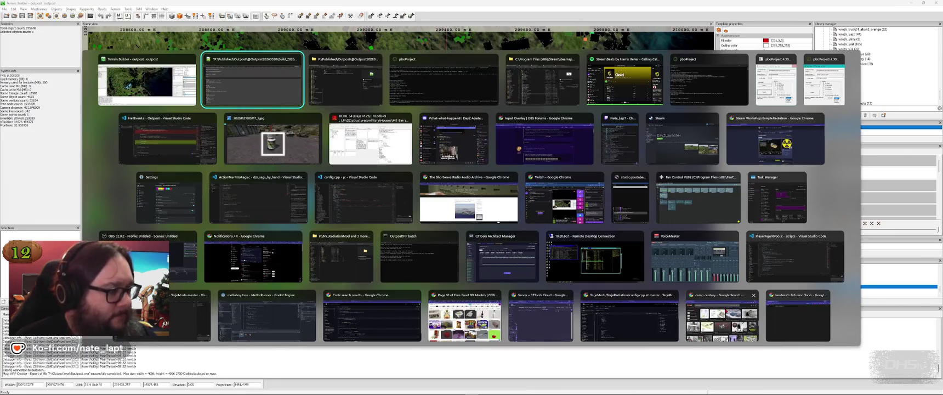
- Add the entries 'New POI Ushuaia' and '- Lots of Scripts' to the build notes
text(New POI)
key(ctrl+v)
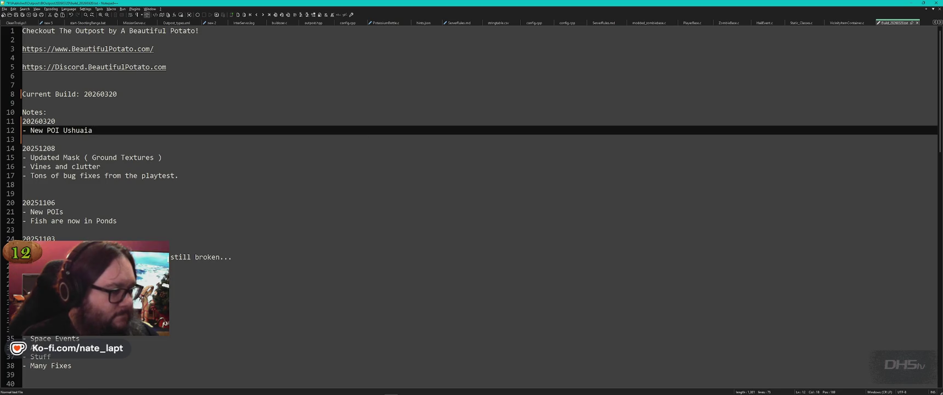
key(Return)
text(- )
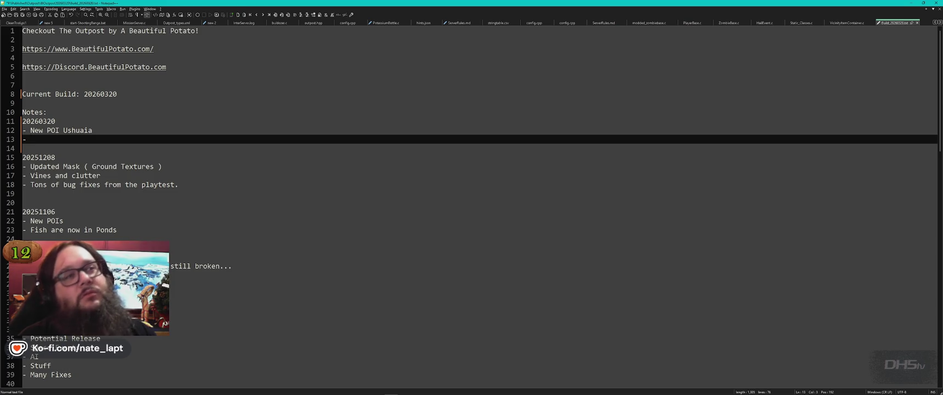
text(Lots of Scripts)
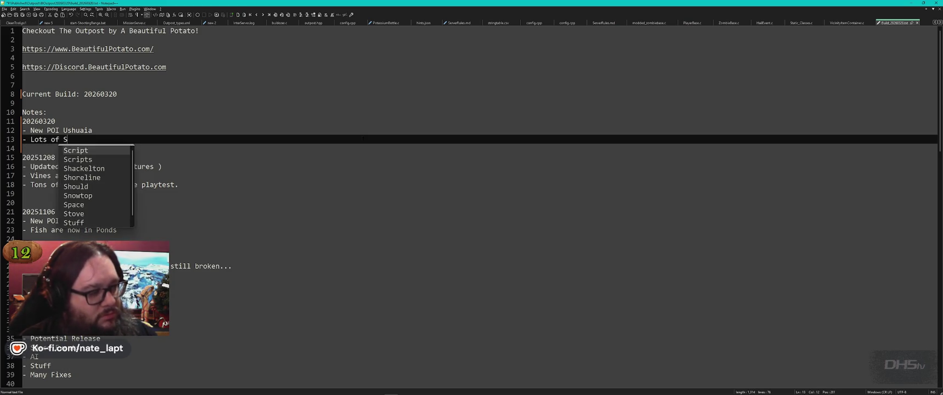
key(Escape)
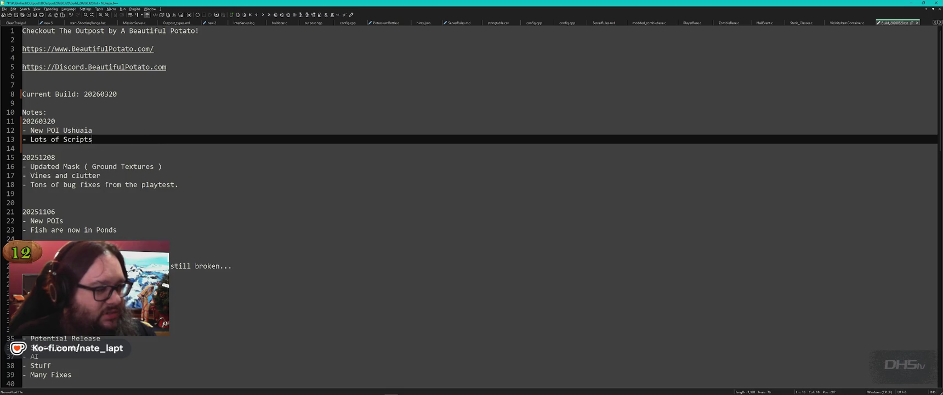
key(Return)
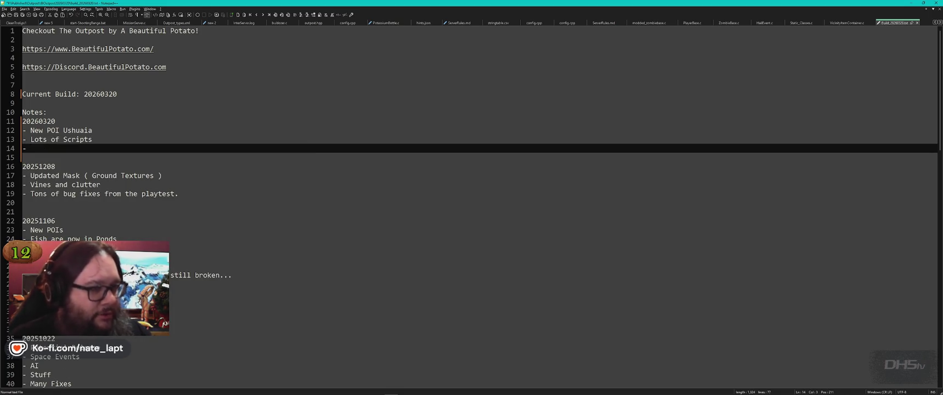
key(alt+Tab)
key(alt+shift+Tab)
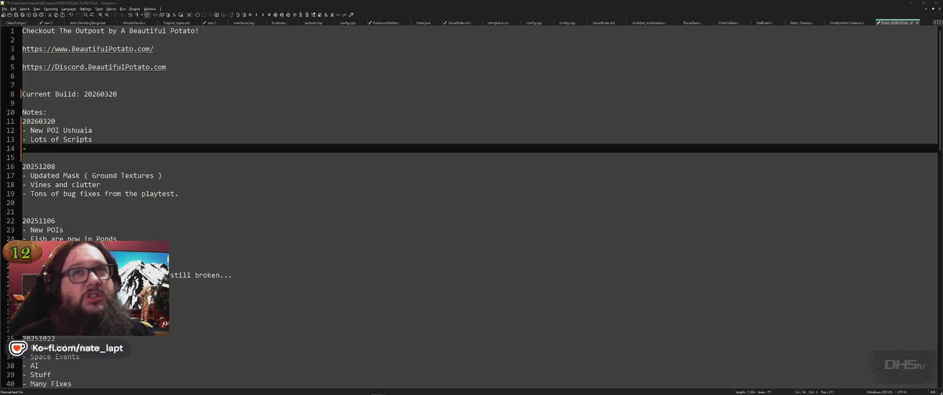
click(239, 213)
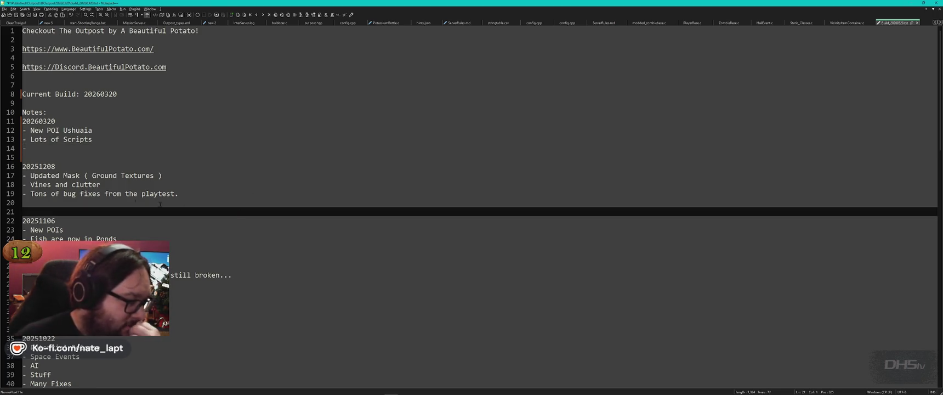
drag(101, 185, 22, 185)
key(End)
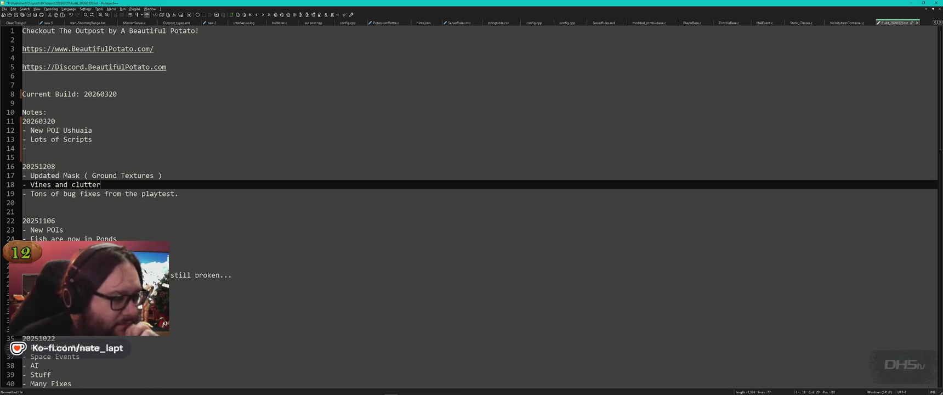
click(164, 173)
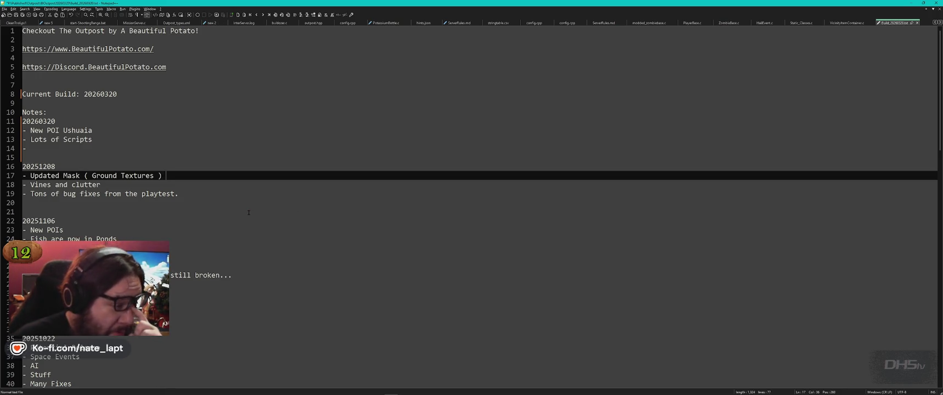
click(193, 191)
scroll(195, 192, down, 1)
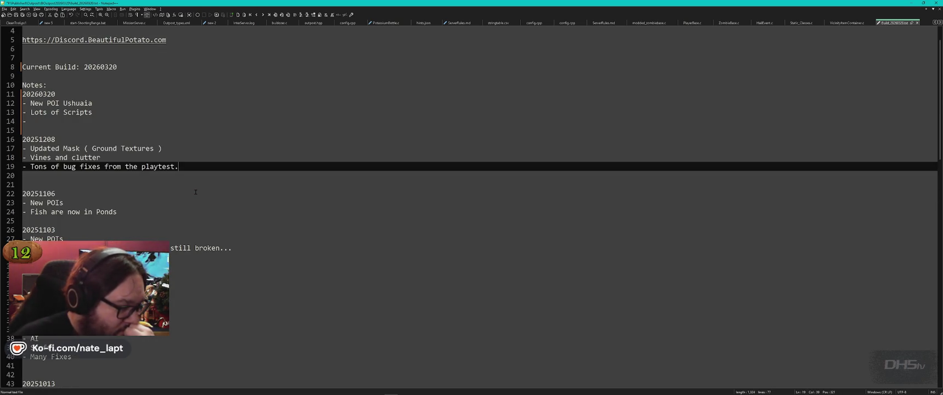
scroll(174, 230, up, 1)
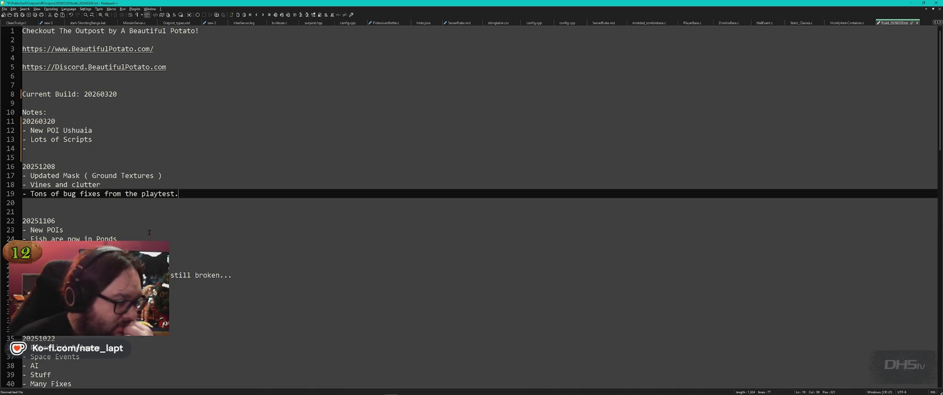
click(76, 121)
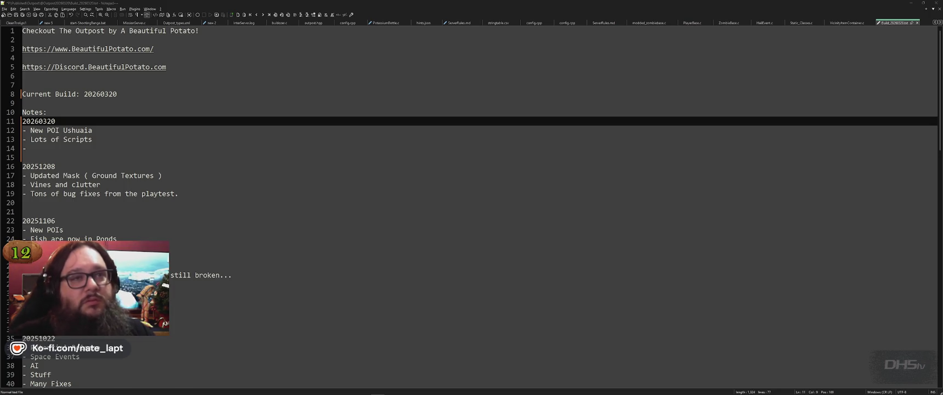
mouse_move(377, 391)
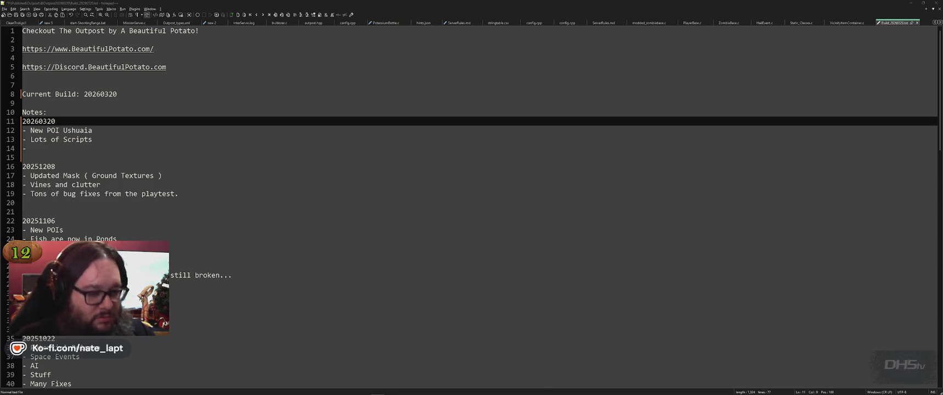
mouse_move(431, 390)
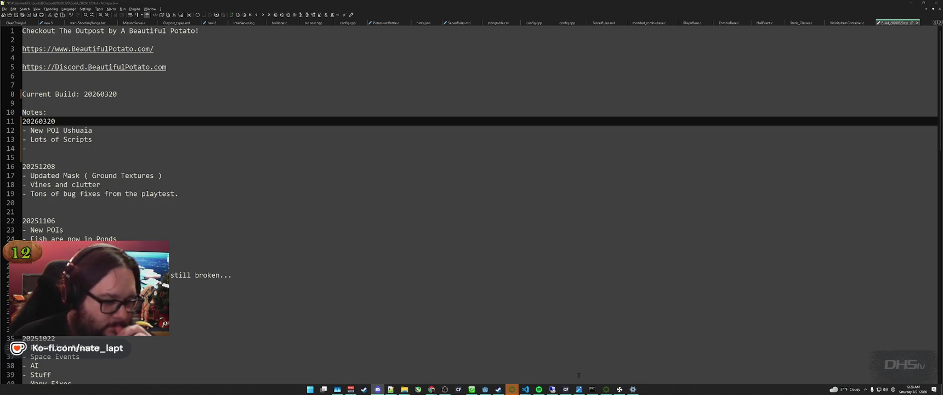
- Switch from the build notes to the File Explorer window listing the Outpost build folders
mouse_move(512, 388)
click(509, 367)
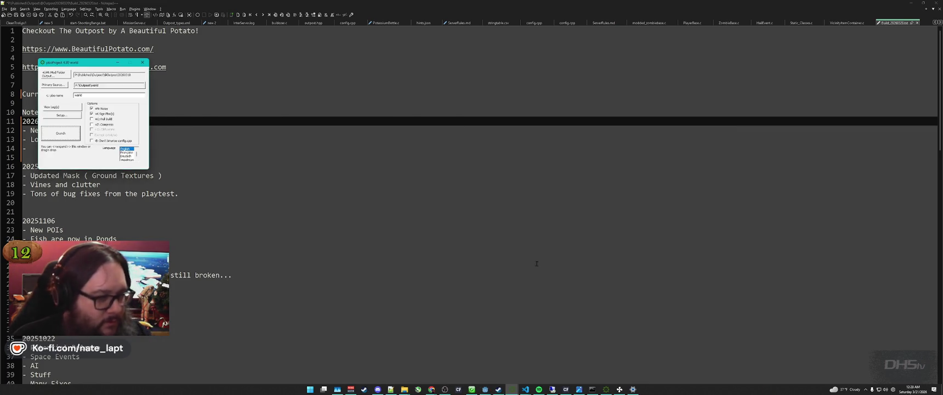
click(533, 248)
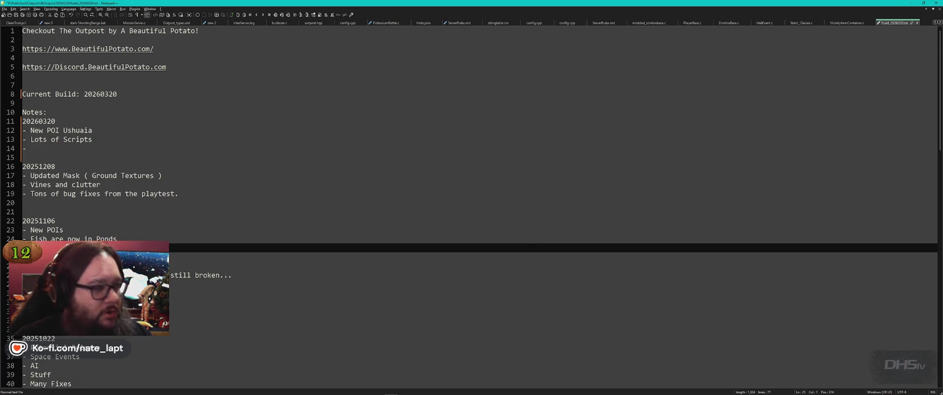
key(alt+Tab)
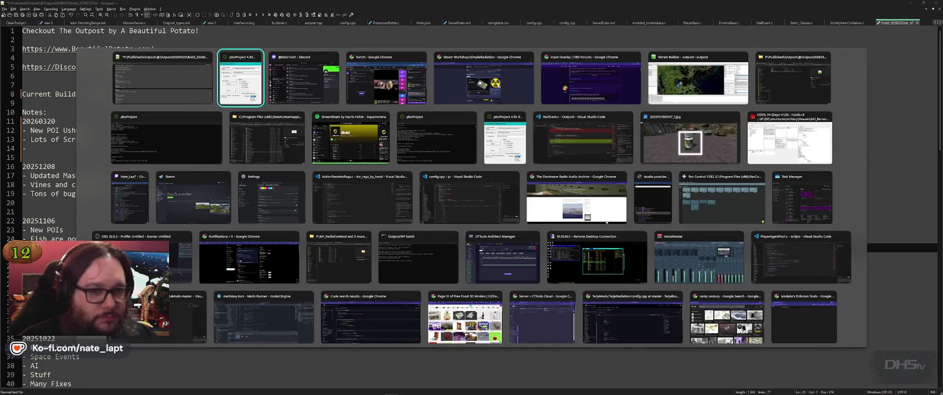
key(Tab)
key(Tab)
key(Tab)
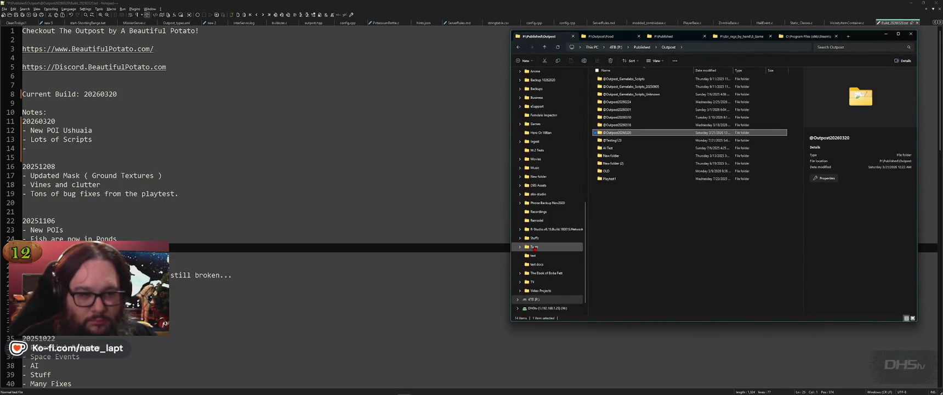
key(Return)
key(Return)
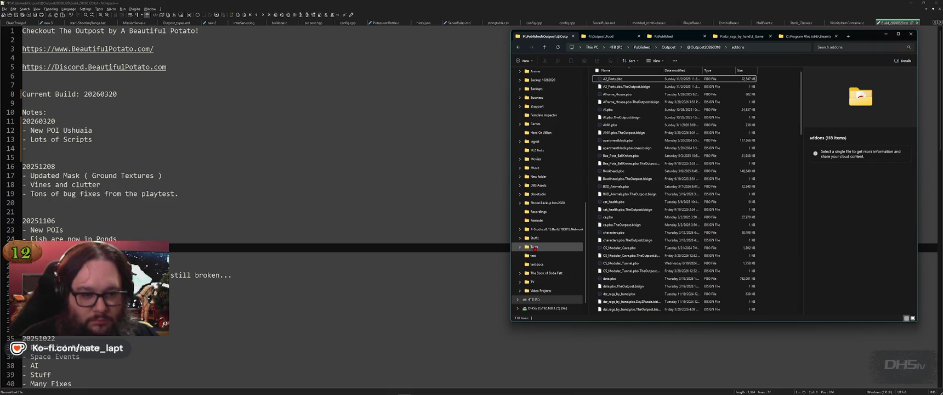
key(End)
key(shift+Up)
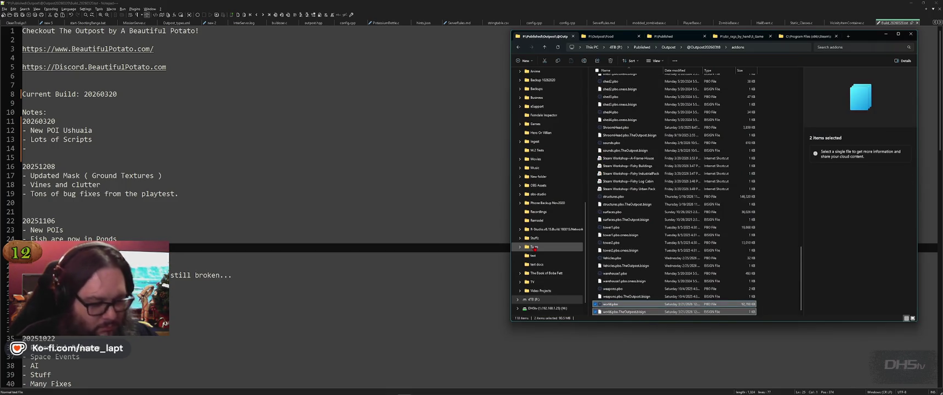
key(ctrl+c)
key(alt+Up)
key(alt+Up)
key(Down)
key(Return)
key(Return)
key(End)
key(shift+Up)
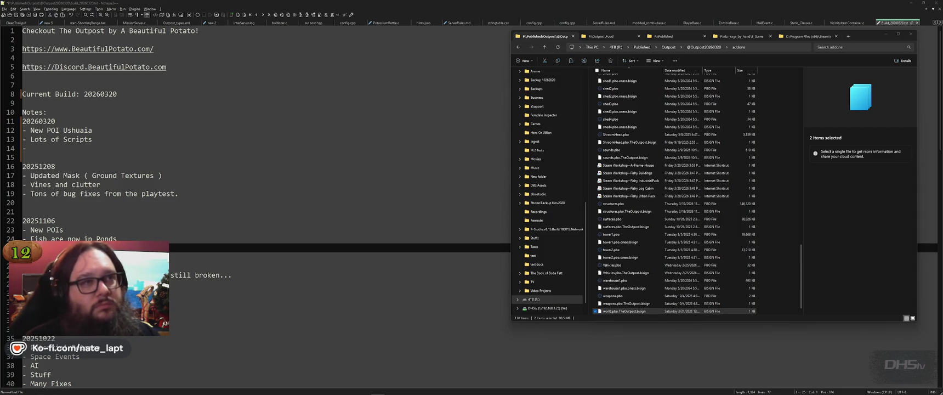
- Position the Explorer window, switch Notepad++ to start-Outpost_Works.bat, and minimize Notepad++
drag(860, 36, 841, 34)
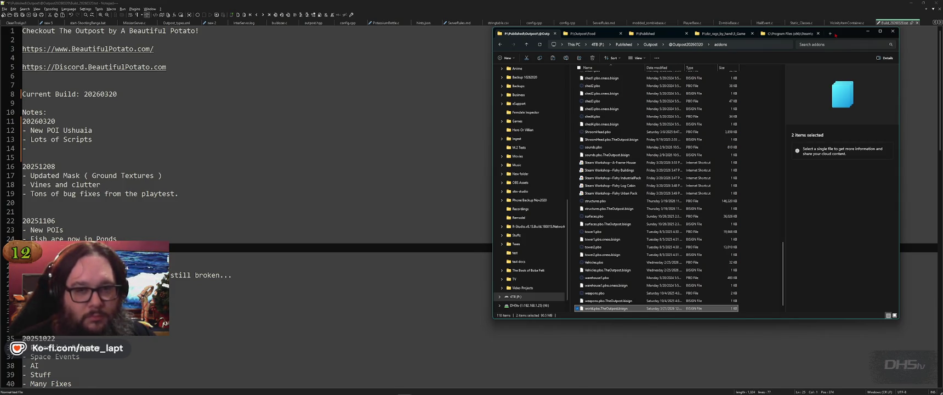
drag(837, 35, 832, 38)
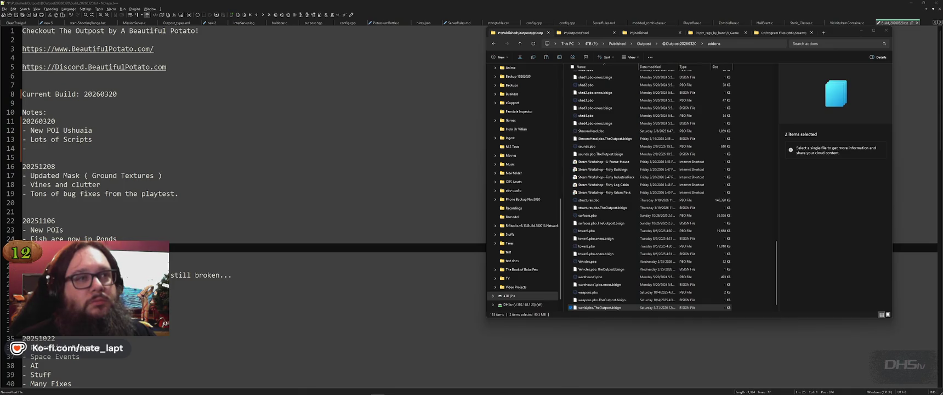
drag(838, 34, 830, 34)
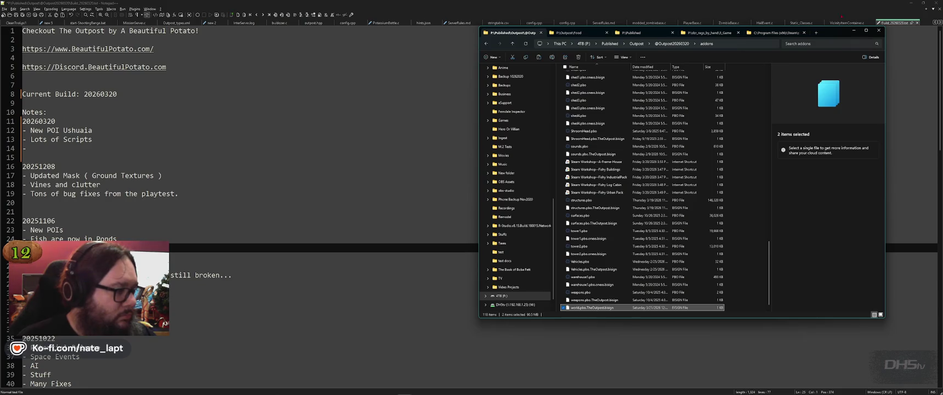
click(154, 97)
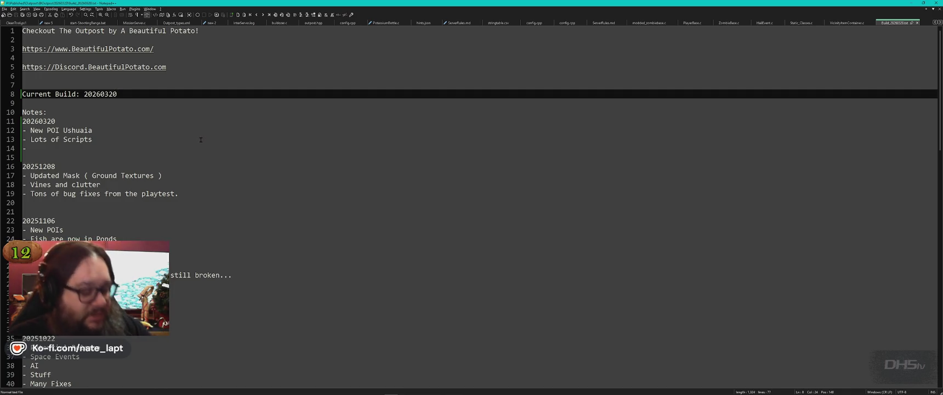
key(ctrl+Tab)
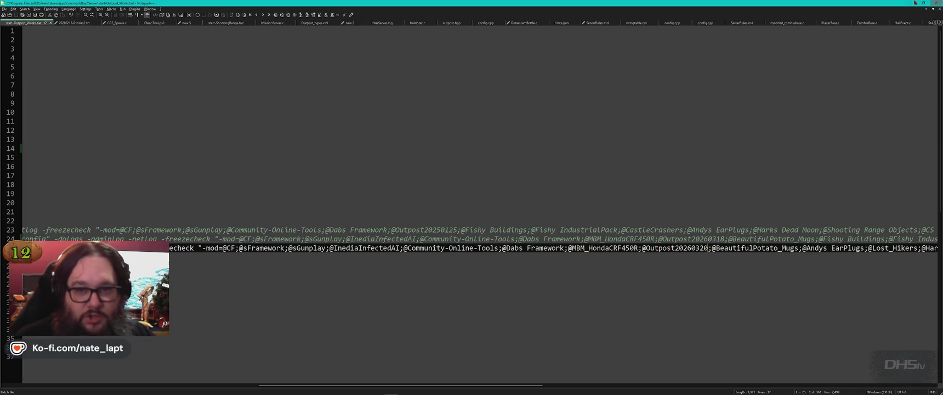
click(913, 4)
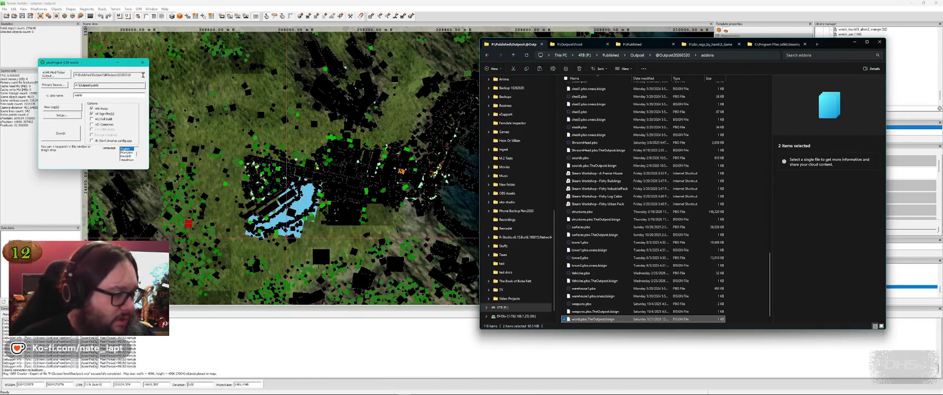
key(alt+Tab)
key(Down)
key(Right)
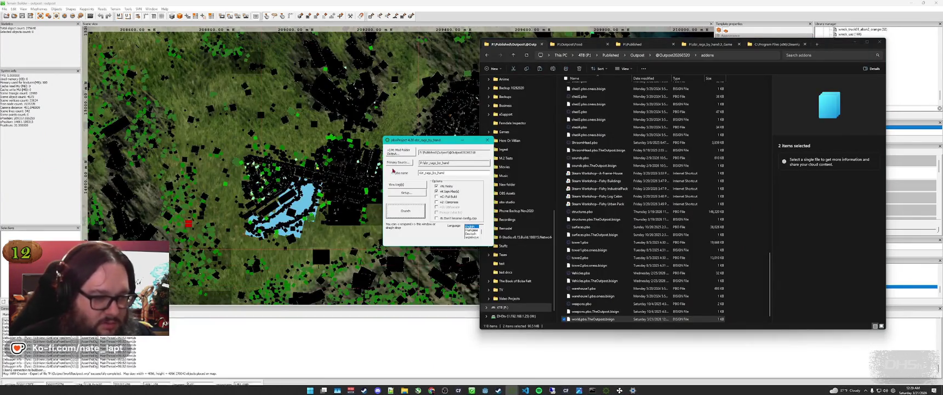
click(399, 162)
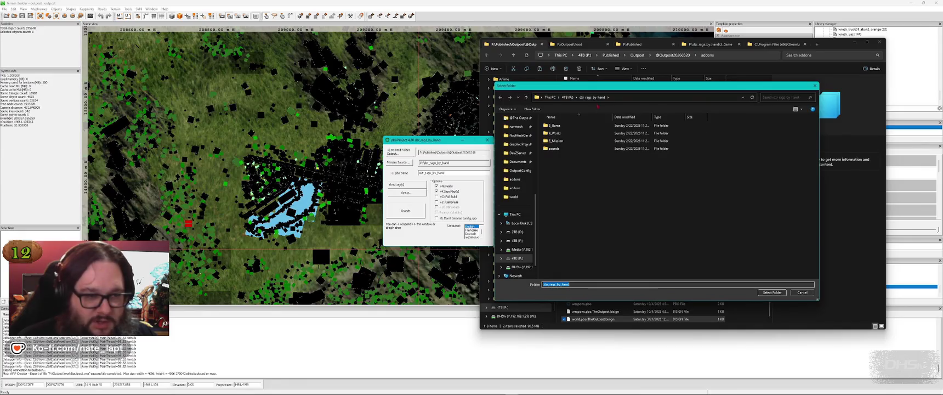
click(567, 97)
double_click(586, 140)
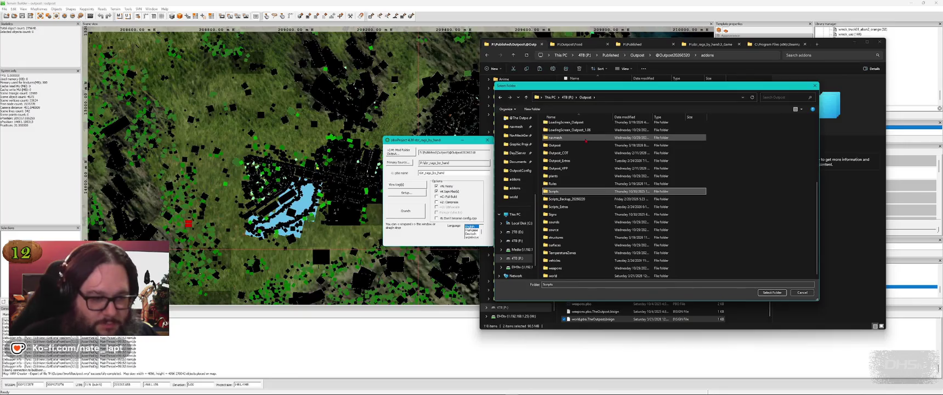
key(Return)
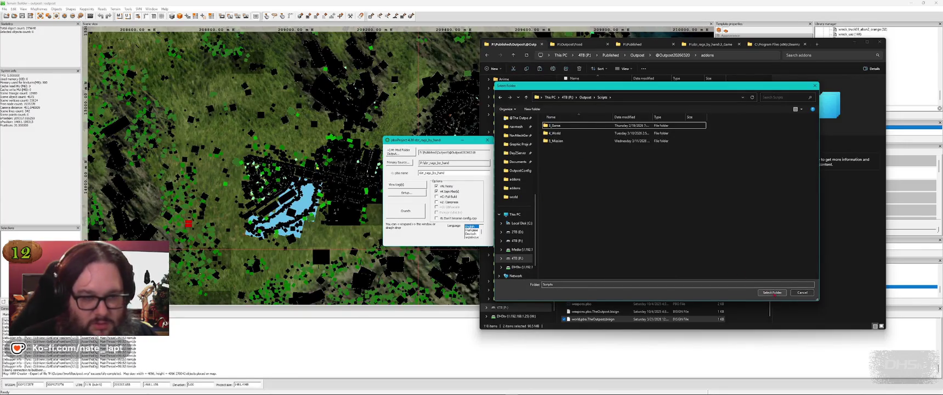
click(771, 292)
click(398, 162)
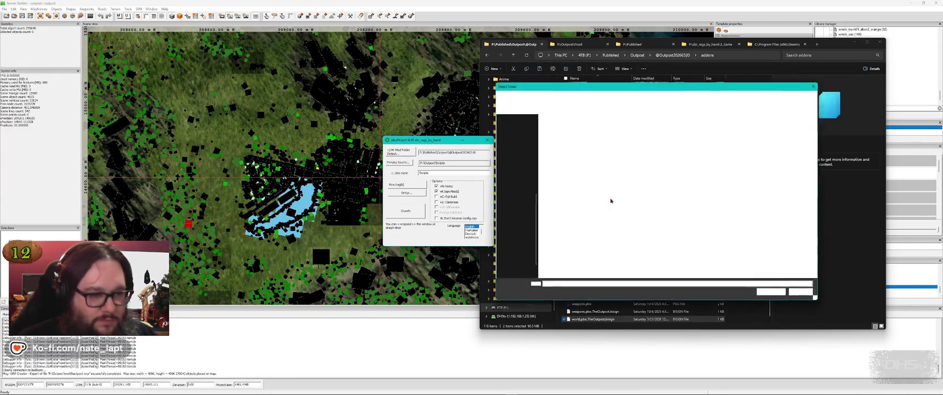
click(563, 179)
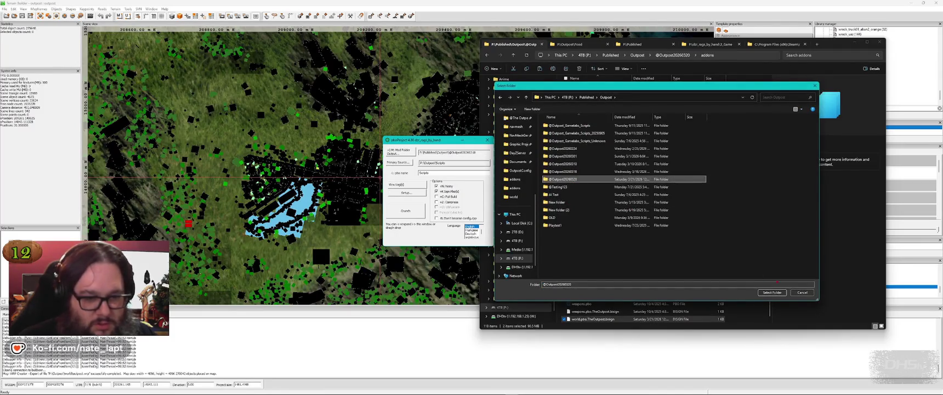
click(771, 292)
click(407, 217)
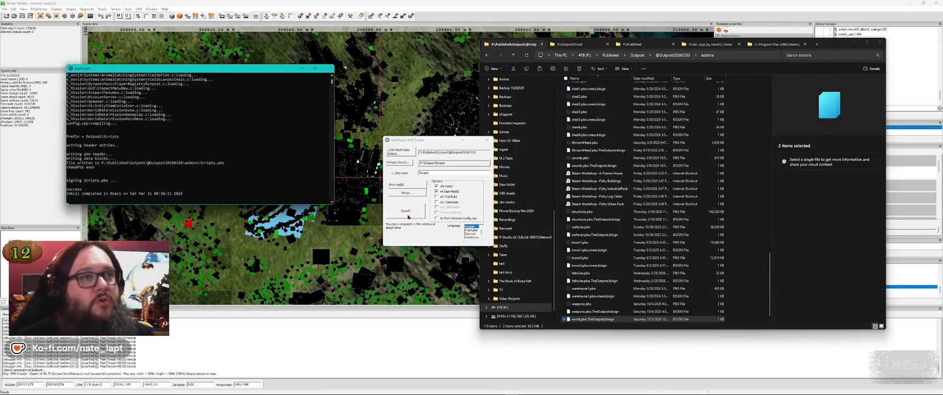
- Set P:\Outpost\structures as the next pack source and start packing it
drag(430, 142, 389, 115)
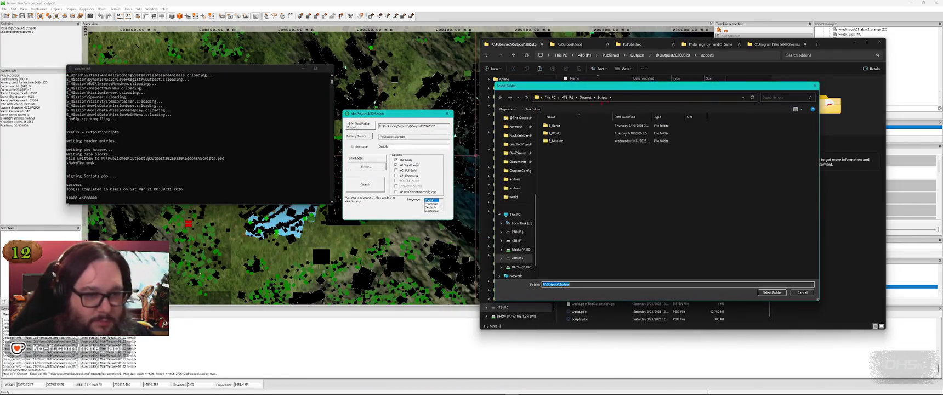
click(585, 97)
scroll(602, 219, down, 3)
click(562, 252)
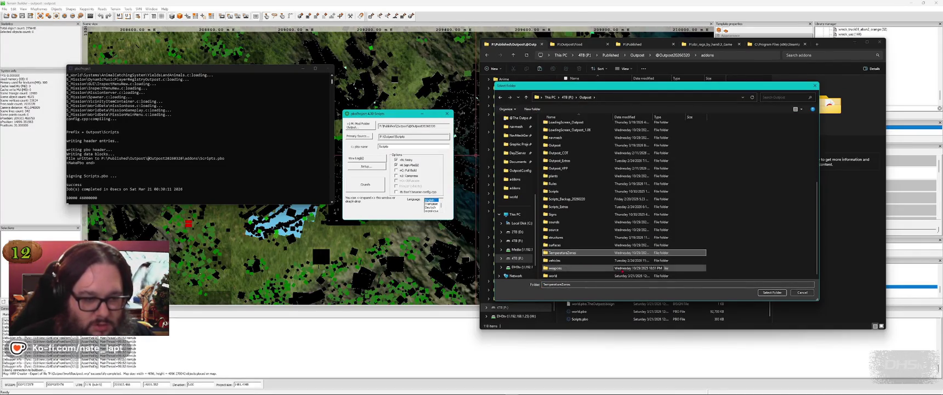
click(556, 237)
click(772, 292)
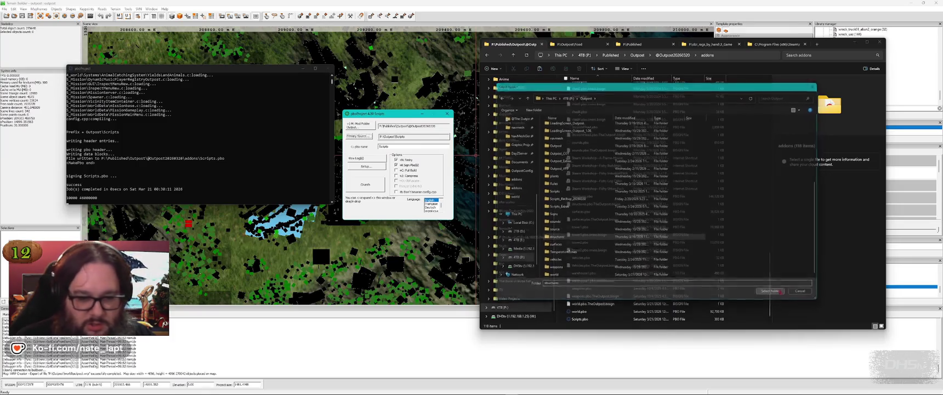
click(365, 184)
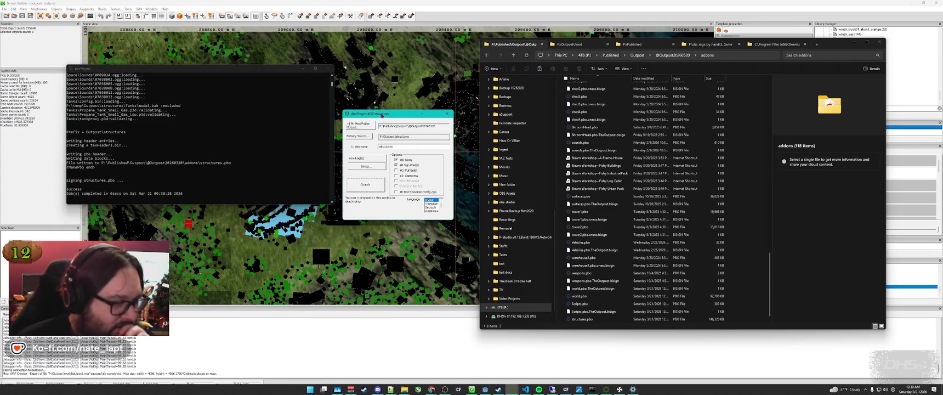
- Browse the pack-source picker without changing it, then go up to the Outpost folder in Explorer
drag(384, 117, 380, 103)
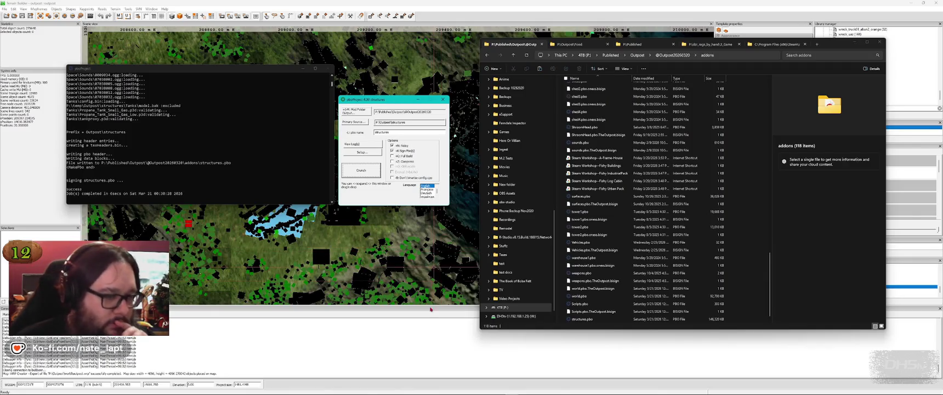
click(354, 122)
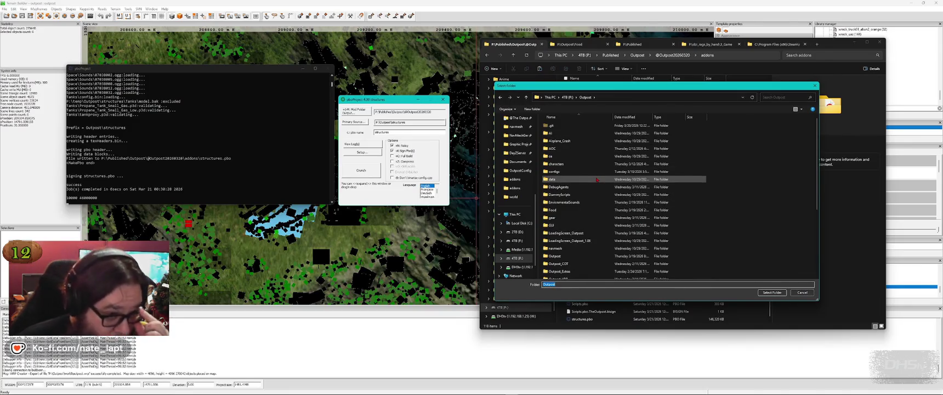
click(552, 210)
scroll(607, 223, down, 3)
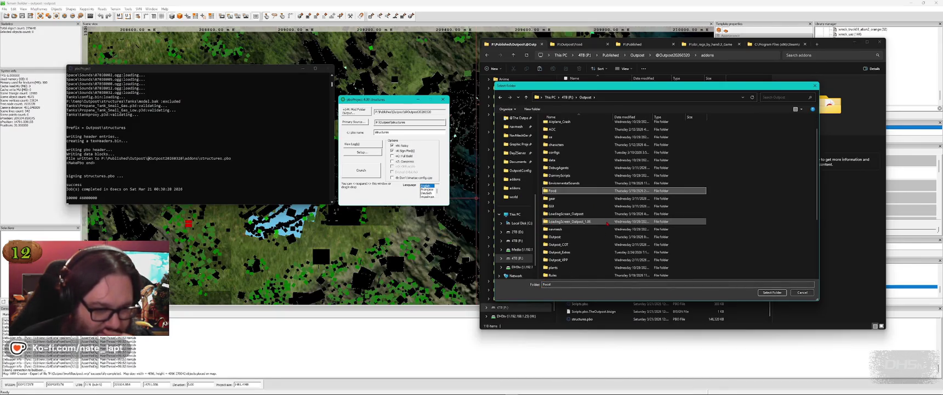
scroll(607, 223, down, 1)
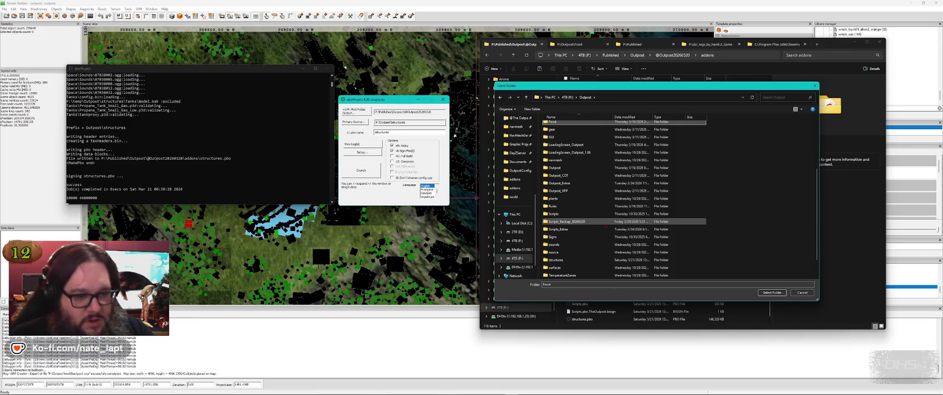
scroll(603, 227, down, 1)
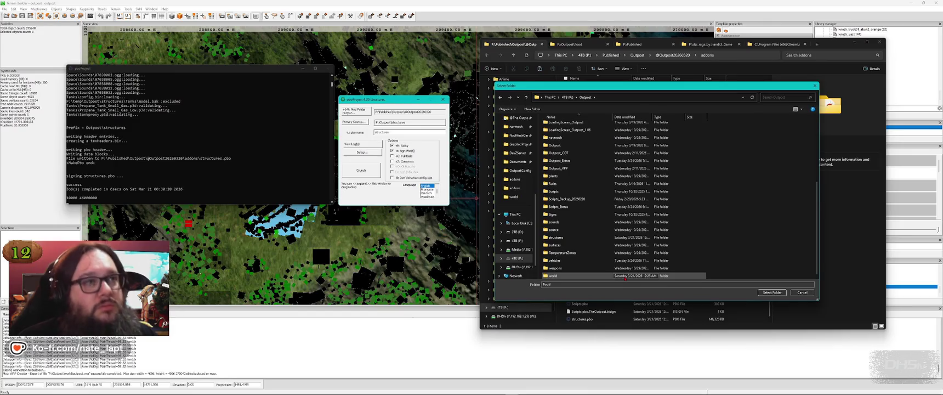
click(802, 292)
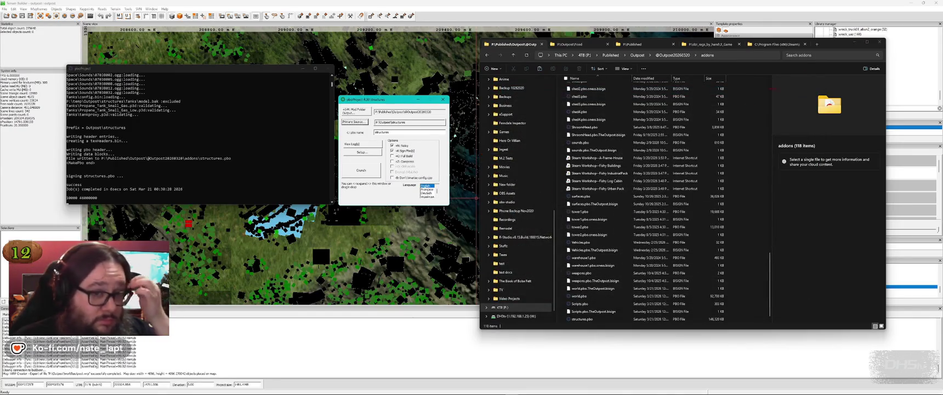
click(637, 55)
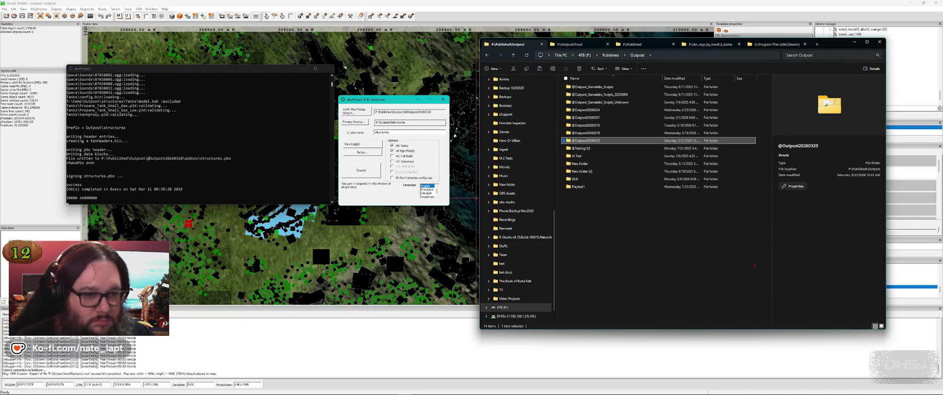
mouse_move(742, 392)
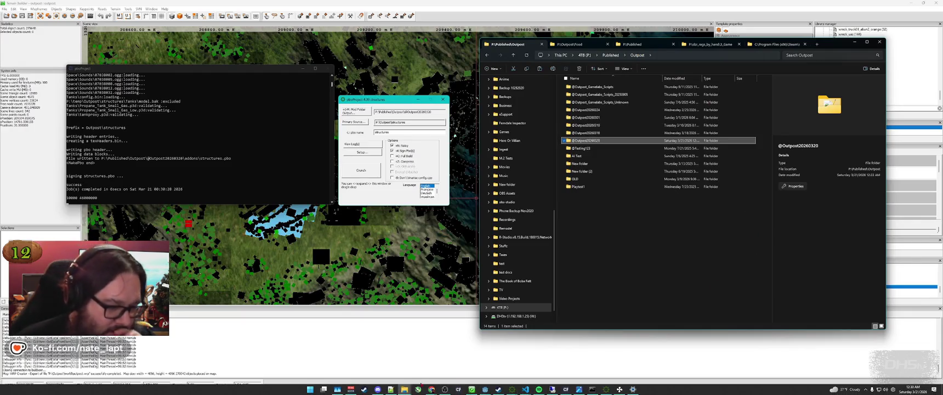
mouse_move(404, 389)
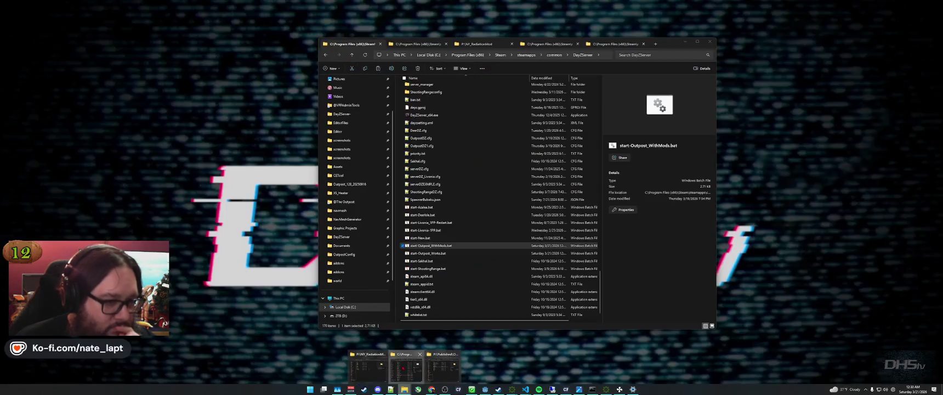
click(405, 369)
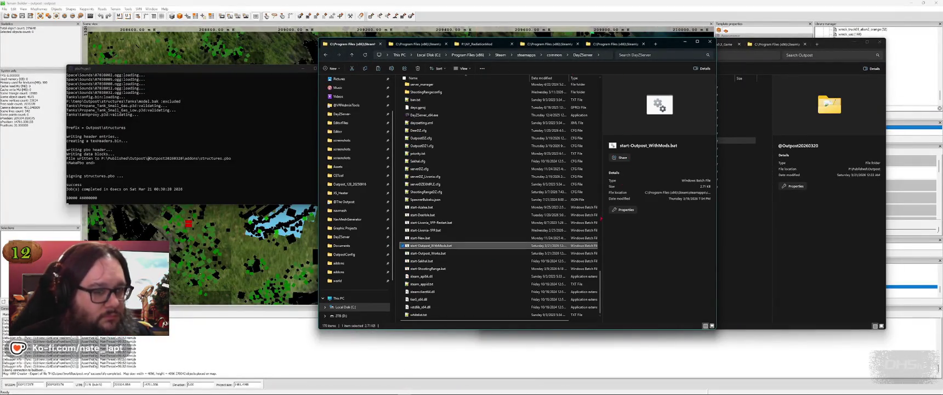
key(ctrl+v)
click(439, 245)
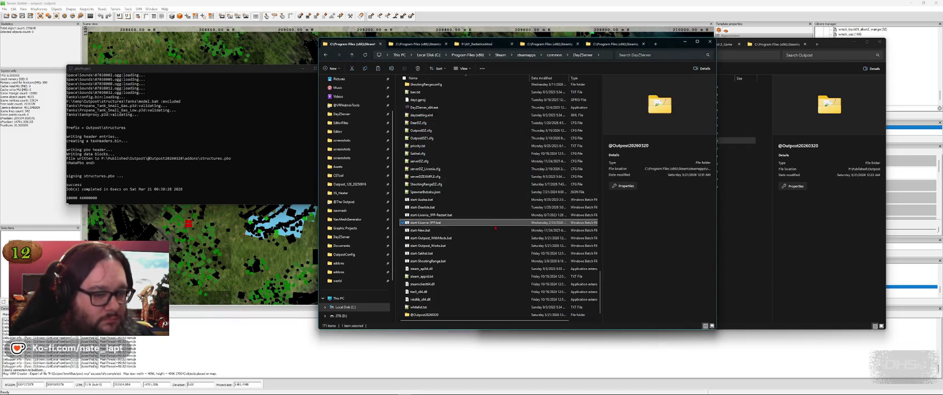
double_click(439, 245)
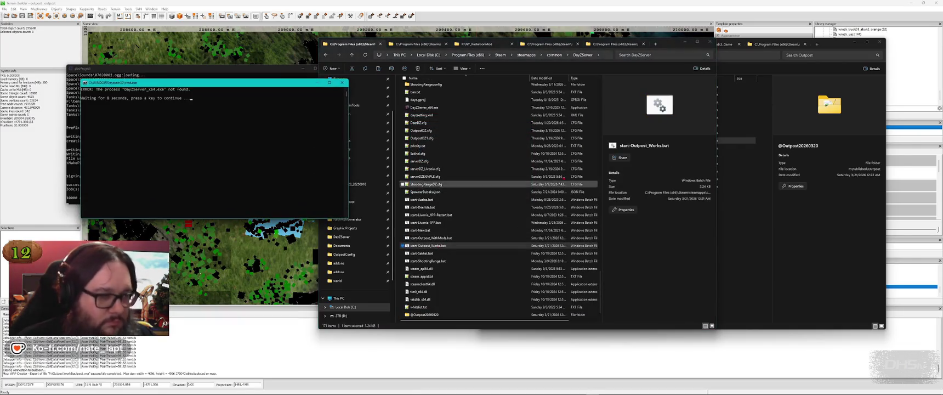
key(space)
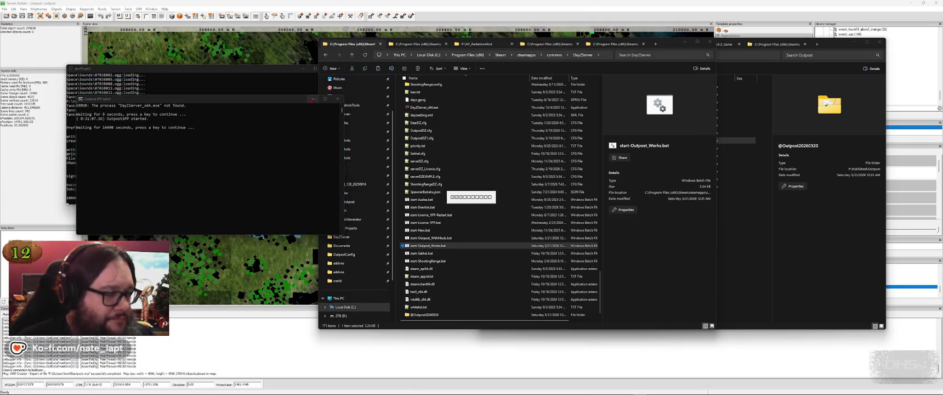
- Close the folder windows, compile error and DayZ log, and return to Notepad++
click(711, 41)
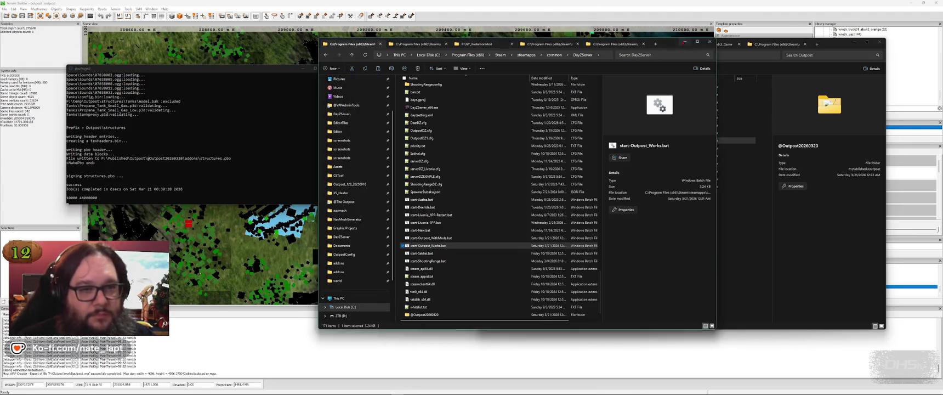
click(879, 42)
click(913, 7)
click(912, 7)
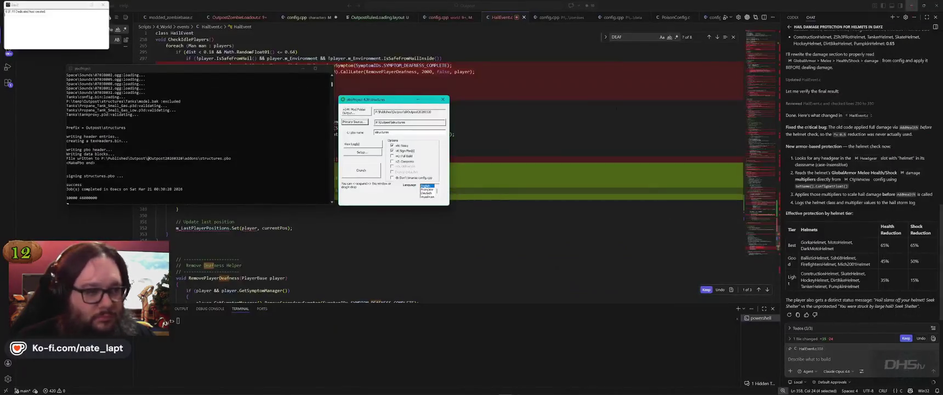
click(384, 100)
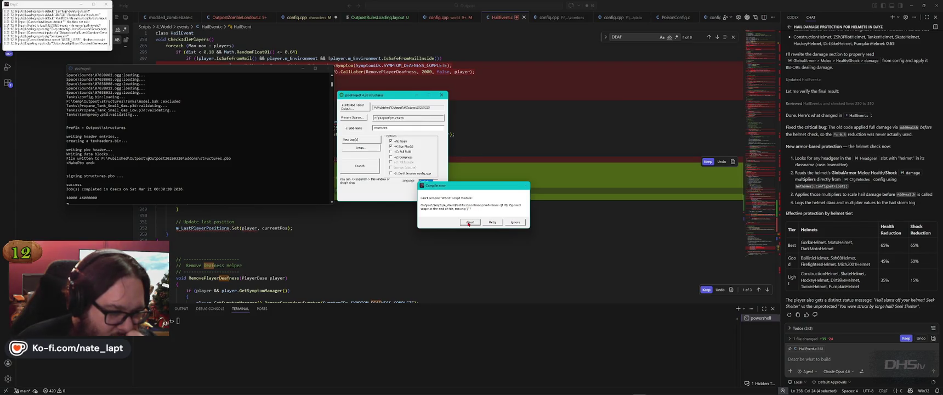
click(469, 223)
click(106, 4)
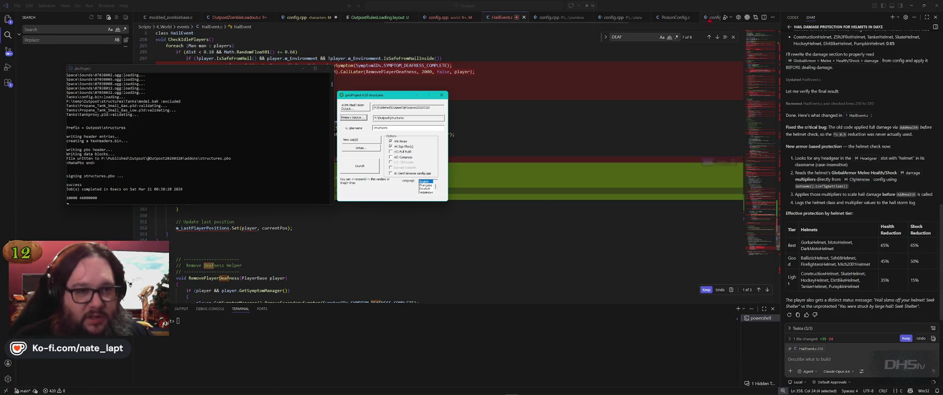
click(713, 162)
key(alt+Tab)
key(Tab)
key(Tab)
key(Tab)
key(Left)
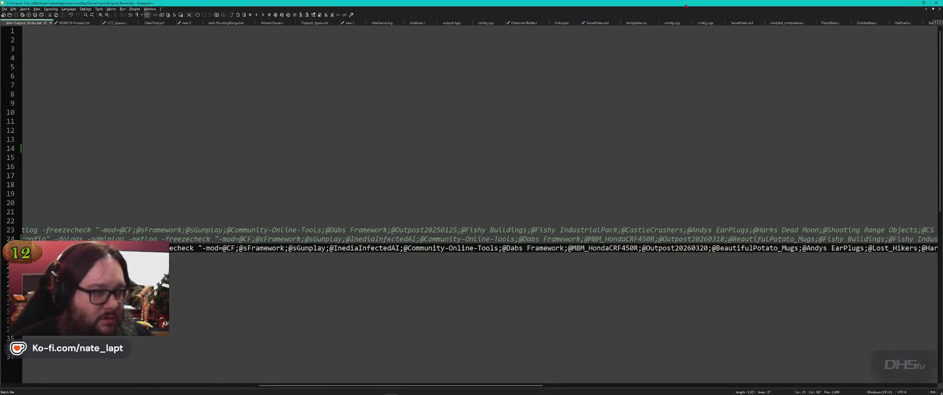
- In ZombieBase.c, set SLOW_SNOW_SURFACE_SPEED to 1 and uncomment the opening brace on line 2
key(ctrl+Tab)
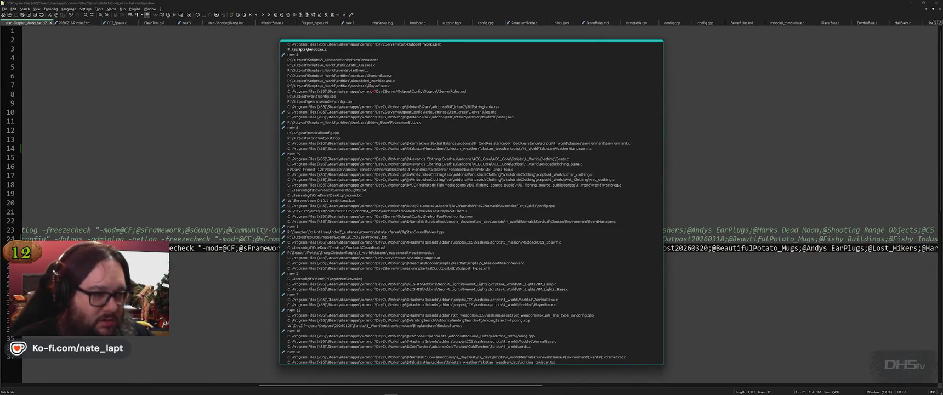
click(361, 75)
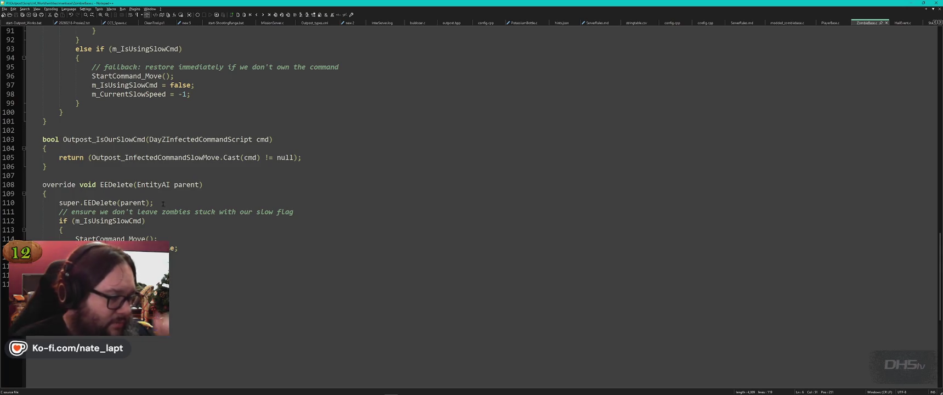
click(31, 275)
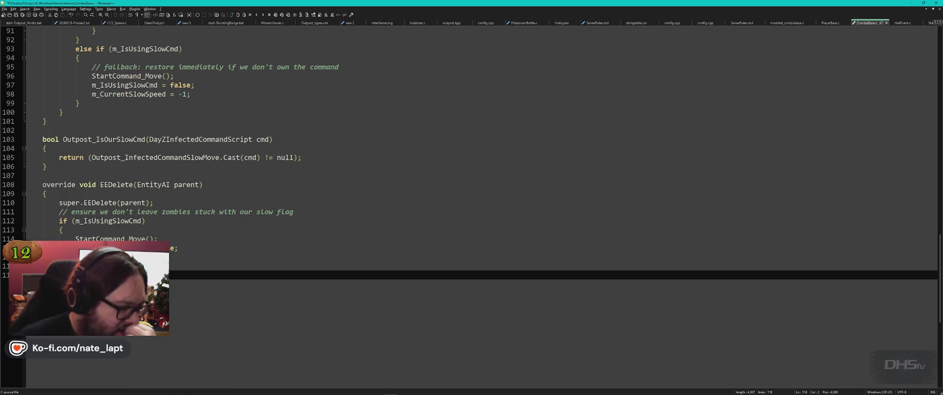
scroll(471, 197, up, 7)
scroll(471, 197, down, 9)
key(ctrl+z)
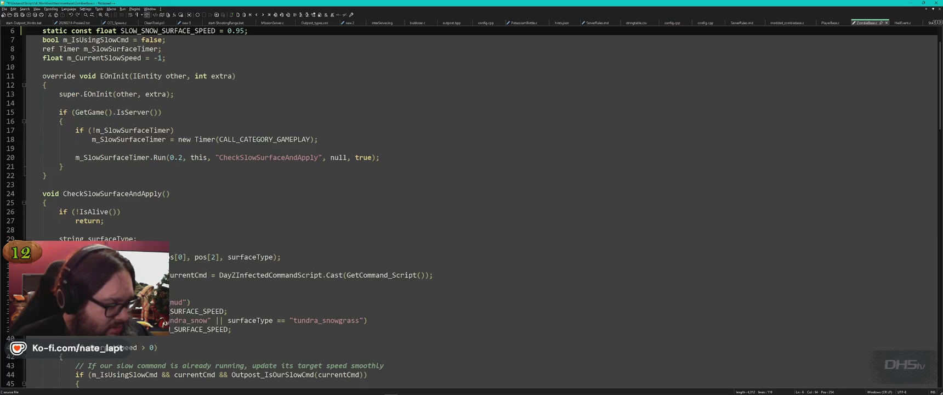
key(ctrl+z)
key(ctrl+z)
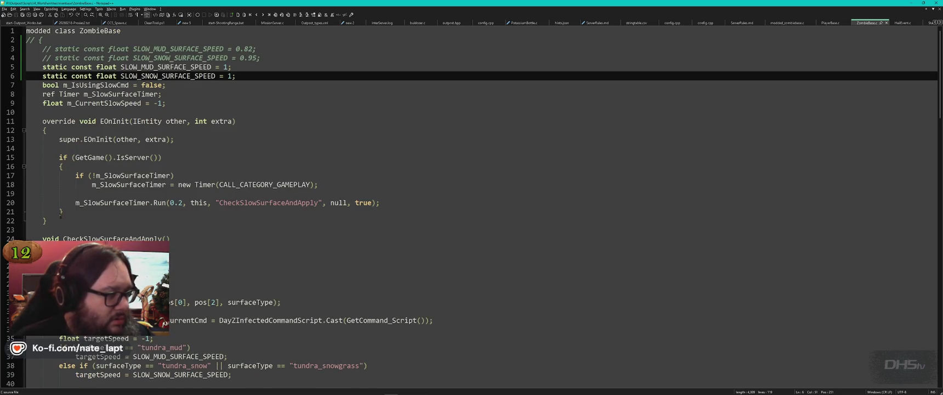
click(42, 39)
key(ctrl+q)
key(alt+Tab)
- Select P:\Outpost\Scripts as primary source, crunch it into Scripts.pbo, and switch to Explorer
click(363, 118)
click(584, 97)
click(554, 191)
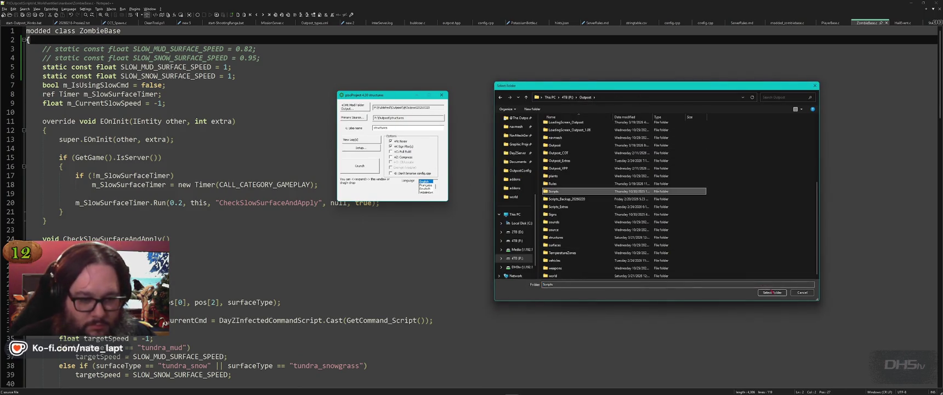
click(771, 292)
click(359, 165)
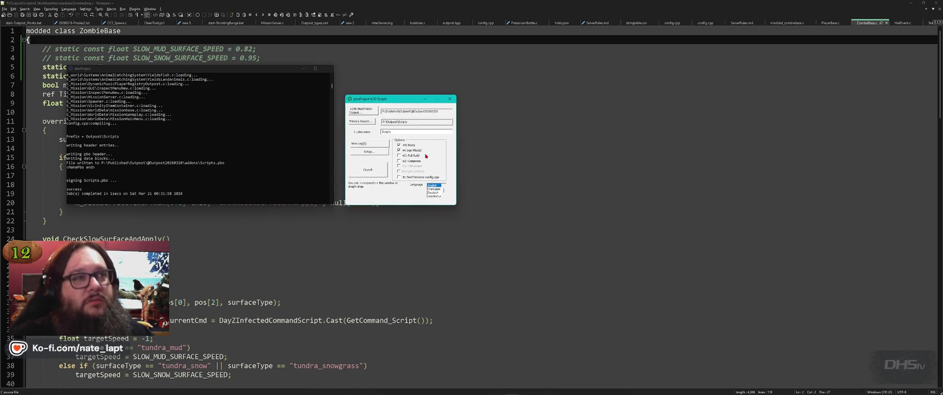
key(alt+Tab)
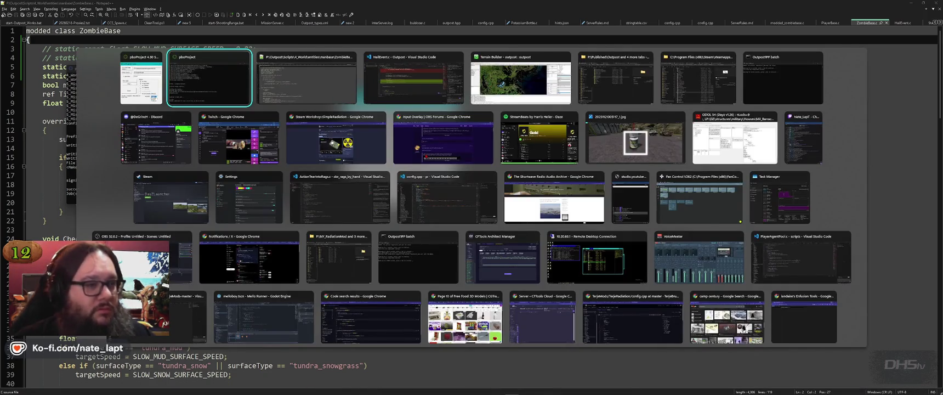
key(Tab)
key(Tab)
key(Tab)
key(alt+shift+Tab)
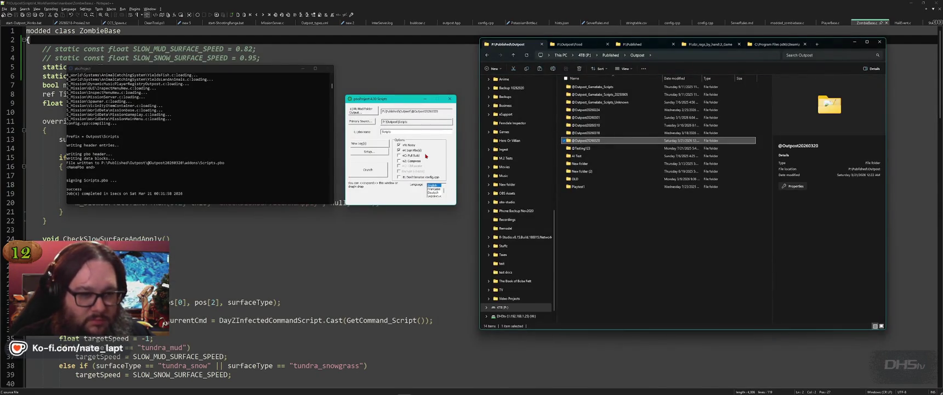
- Select Scripts.pbo with its signature file, then browse the open folder windows toward the server
key(Return)
key(Return)
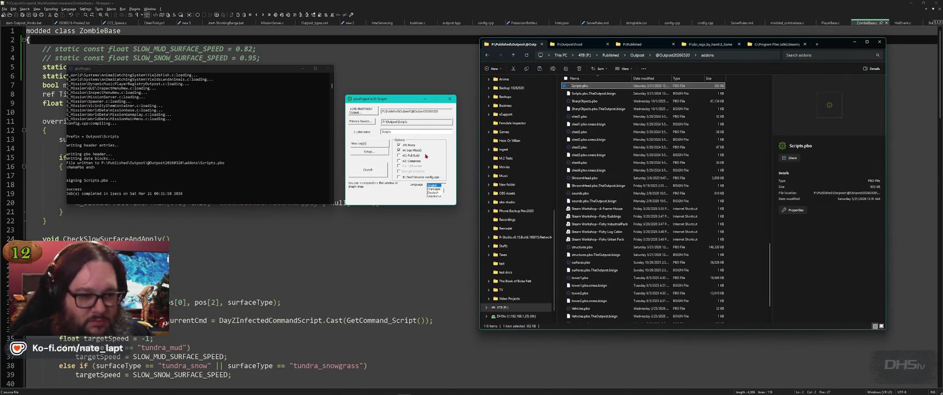
key(shift+Down)
key(alt+Tab)
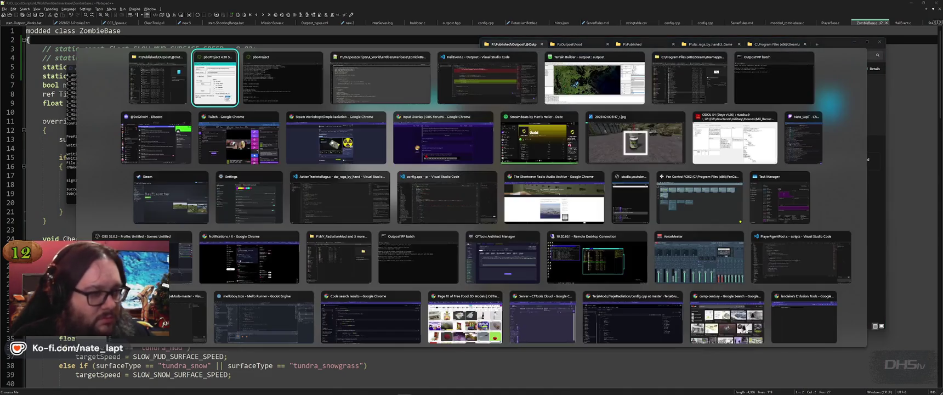
key(Tab)
key(Tab)
key(Tab)
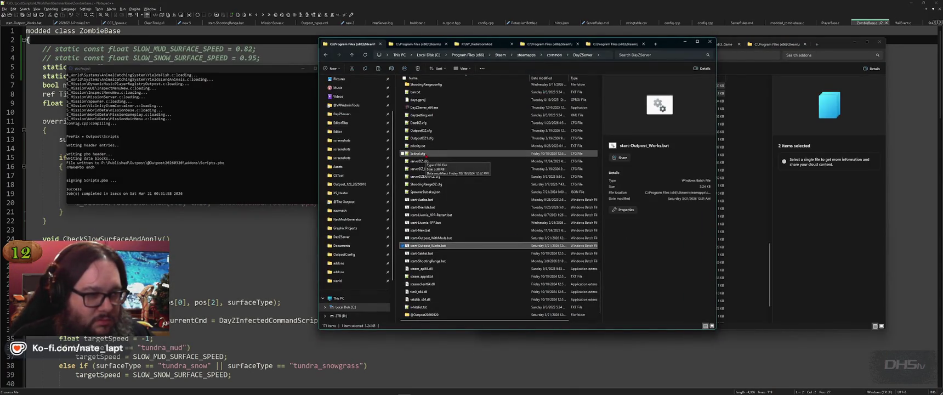
key(ctrl+Tab)
key(ctrl+Tab)
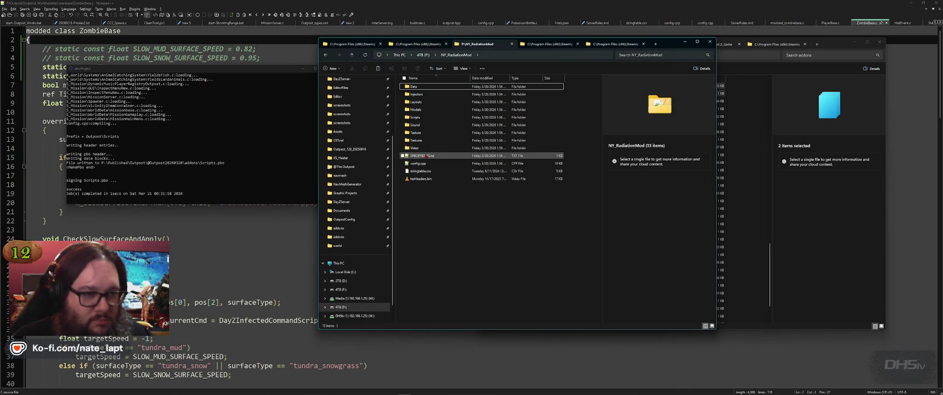
key(ctrl+shift+Tab)
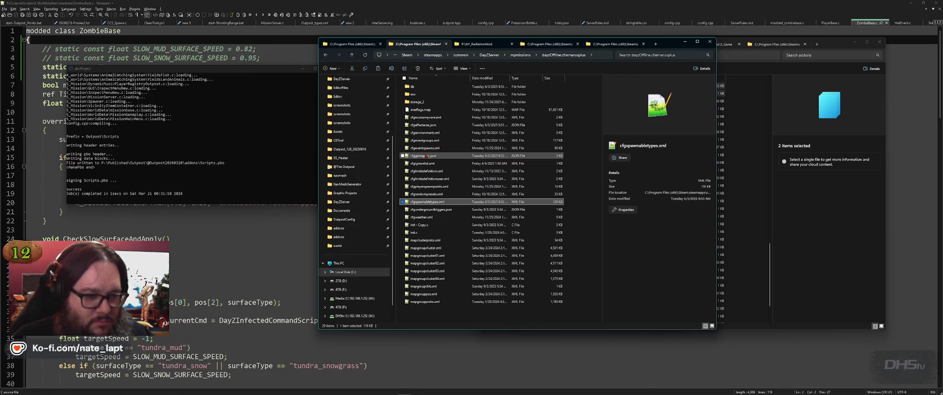
key(alt+Up)
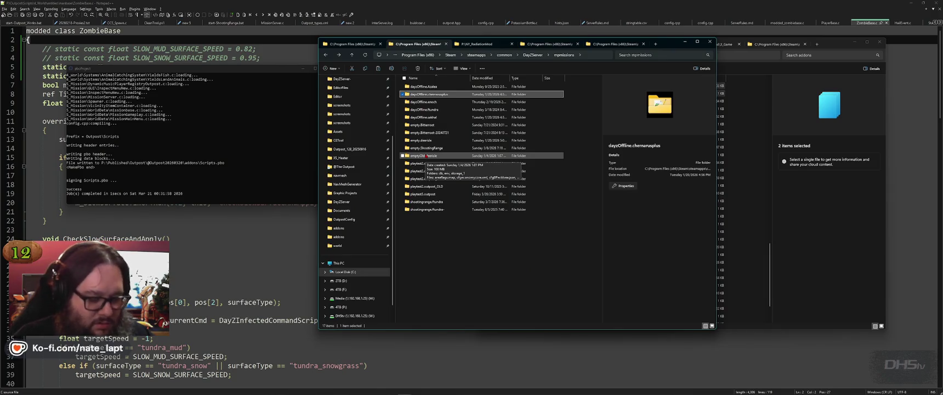
key(p)
key(Down)
key(Down)
key(Down)
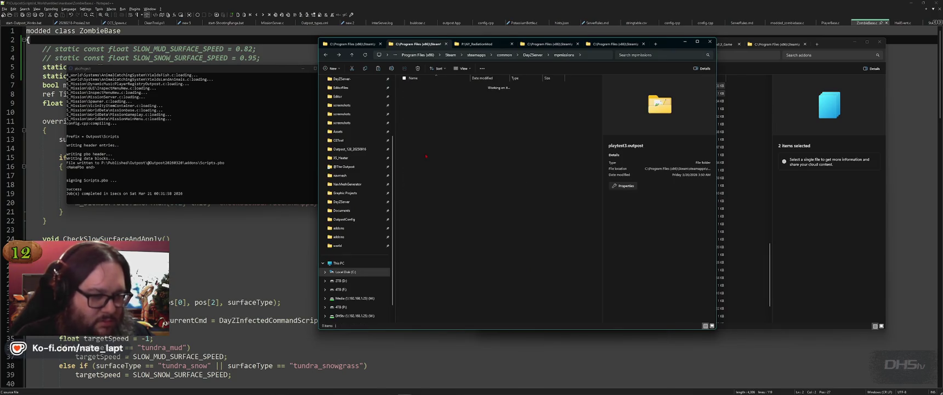
key(ctrl+Tab)
key(ctrl+Tab)
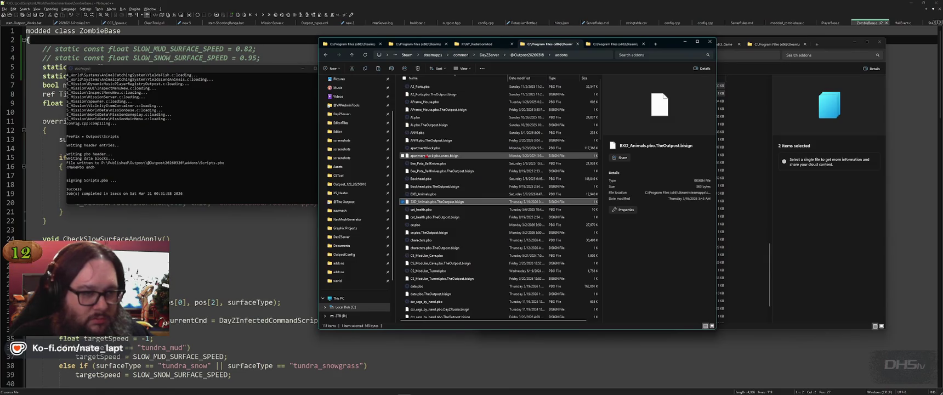
key(alt+Up)
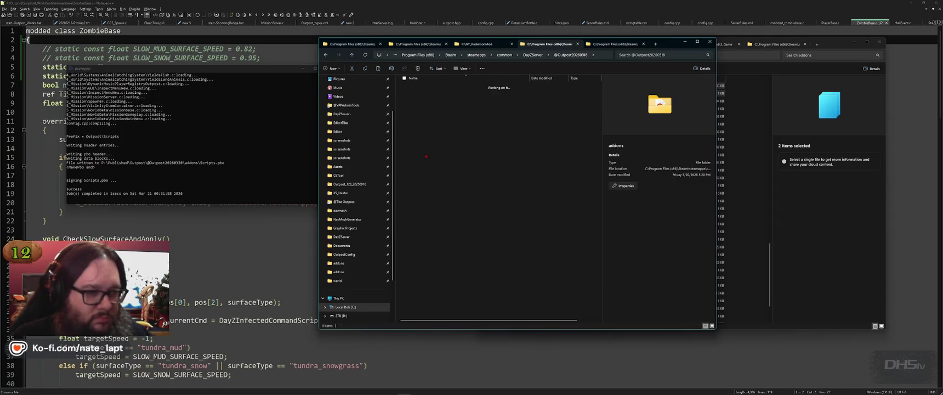
key(Down)
key(Return)
key(Return)
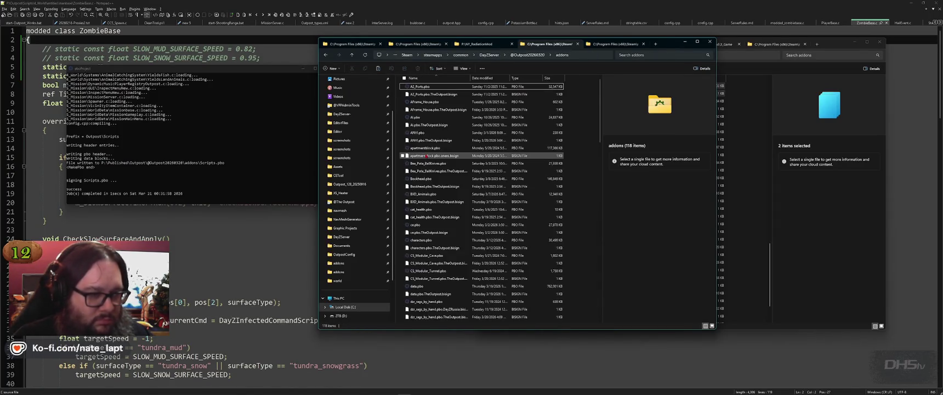
key(ctrl+v)
click(426, 156)
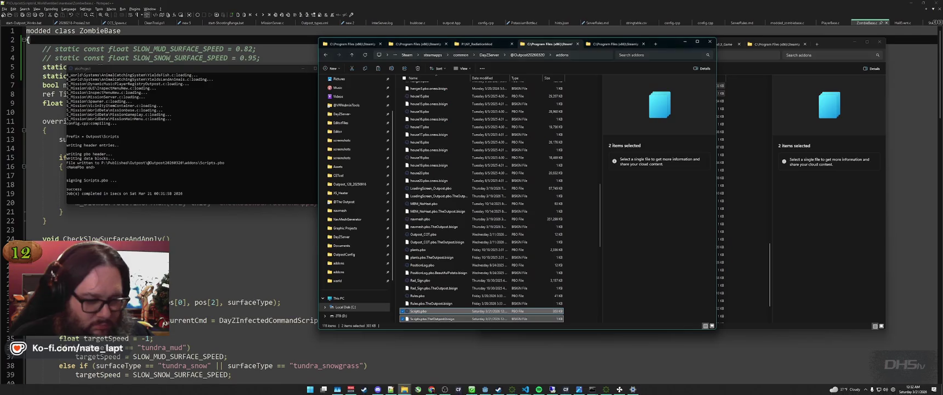
- Have the Outpost1PP batch console restart the server immediately, then minimize it
mouse_move(592, 389)
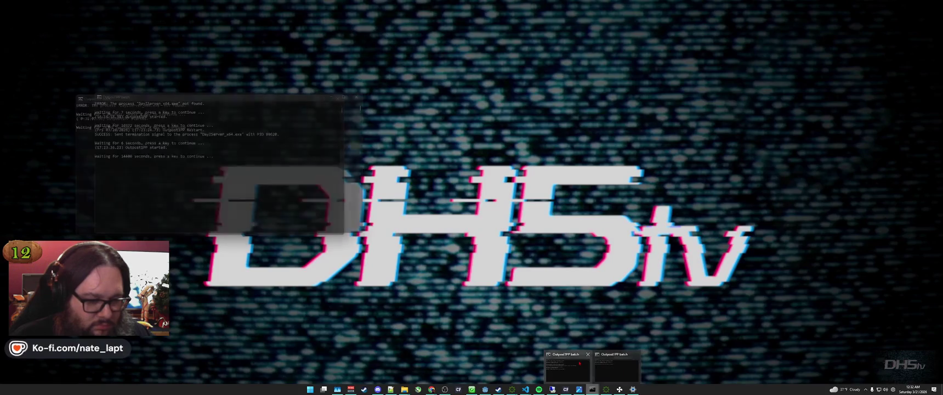
click(592, 366)
key(space)
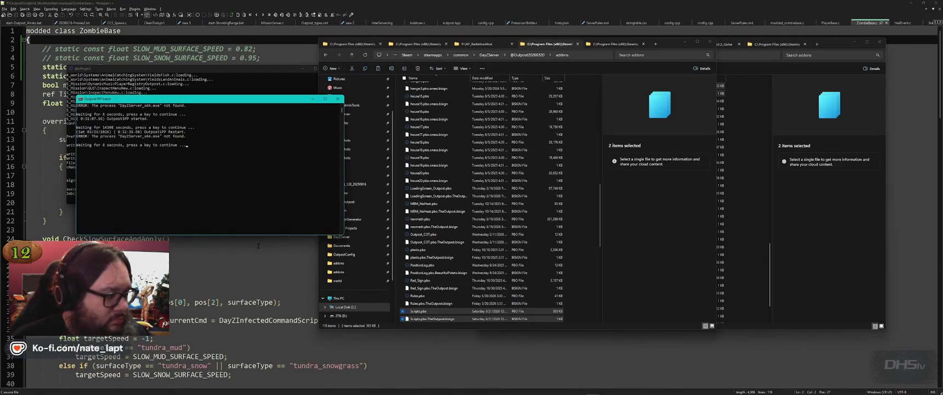
key(space)
key(super+Down)
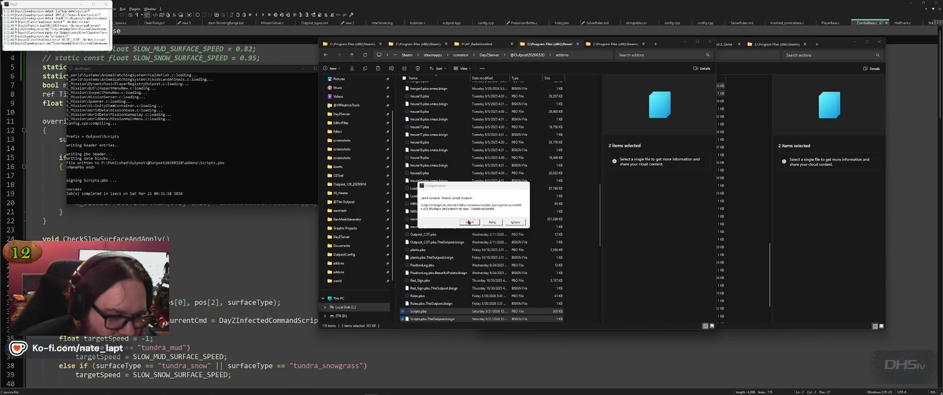
- Dismiss the script compile error and show the P:\Outpost\Food folder
click(468, 221)
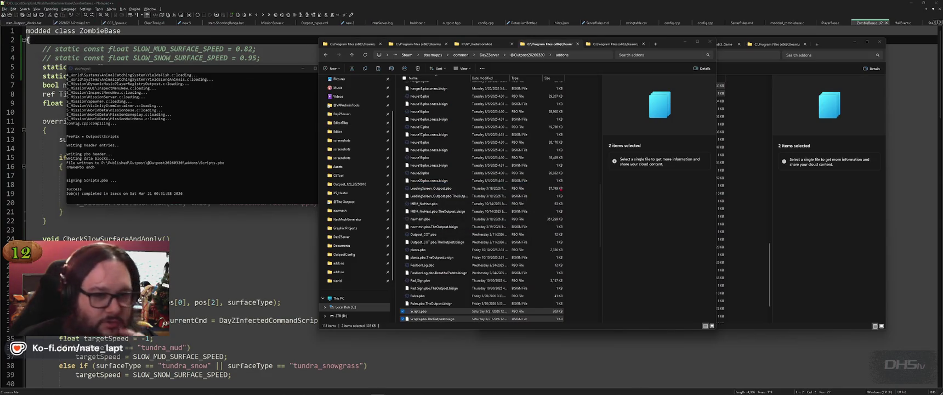
click(871, 227)
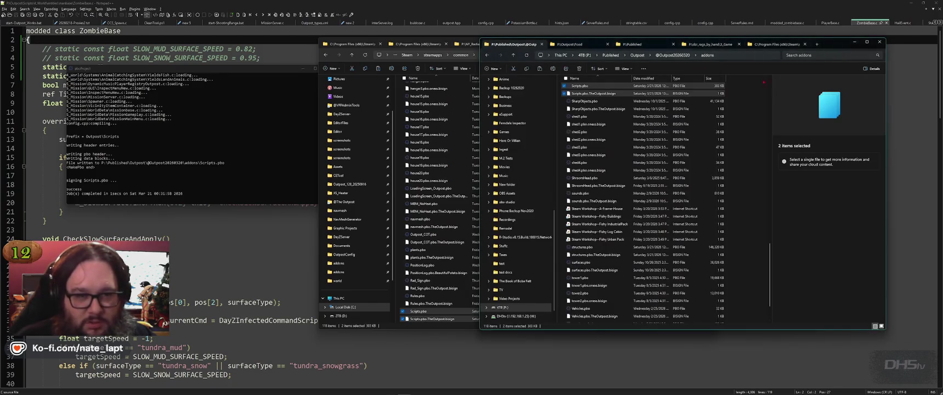
click(590, 44)
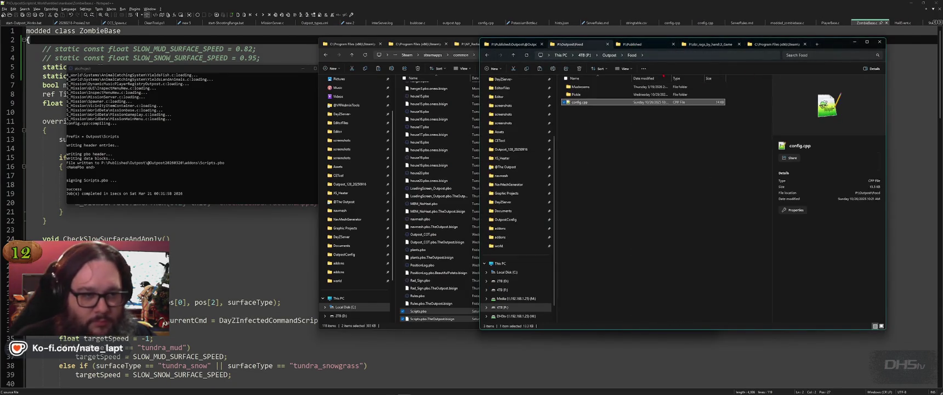
- Open the Mushrooms config.cpp from P:\Outpost\Food and scroll through it
key(alt+Up)
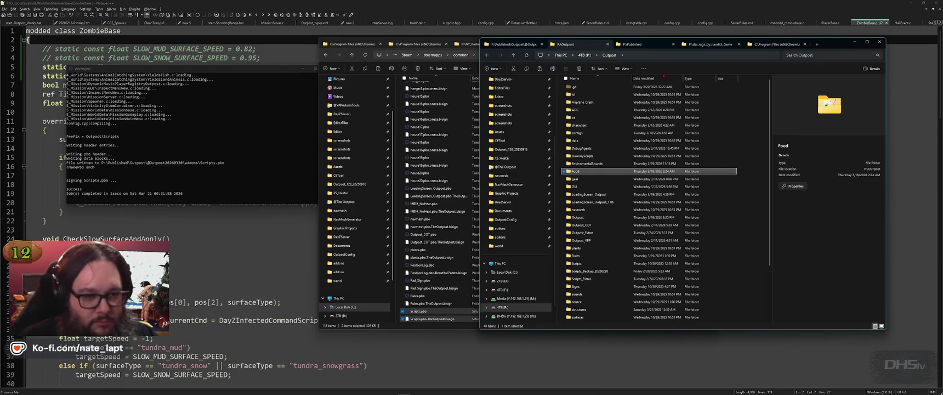
key(Return)
key(Return)
key(Down)
key(Down)
key(Return)
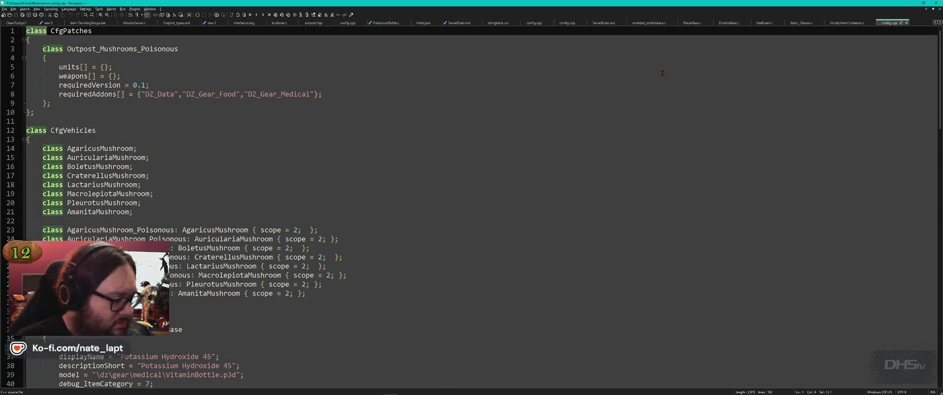
scroll(445, 149, down, 6)
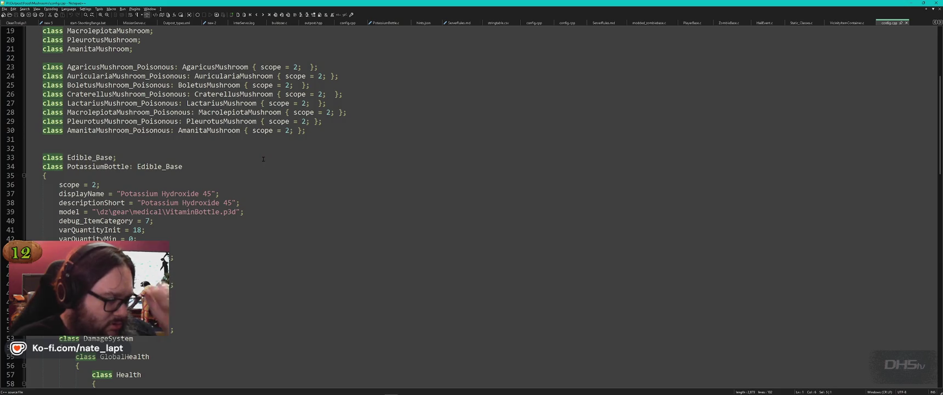
key(alt+Tab)
key(alt+Tab)
key(alt+Tab)
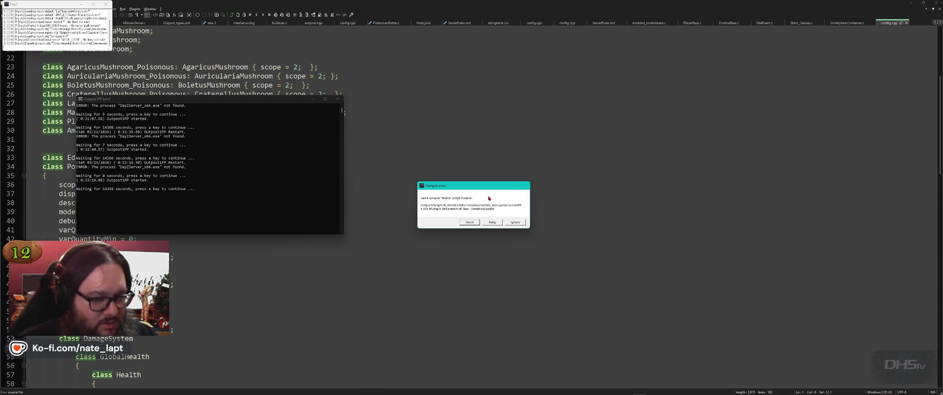
- Dismiss the compile error, close the DayZ log and close the mushrooms config.cpp
key(Return)
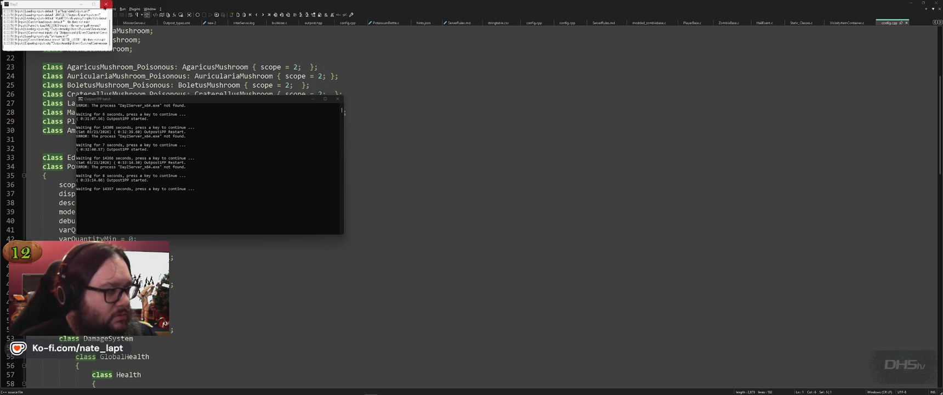
click(559, 110)
key(ctrl+w)
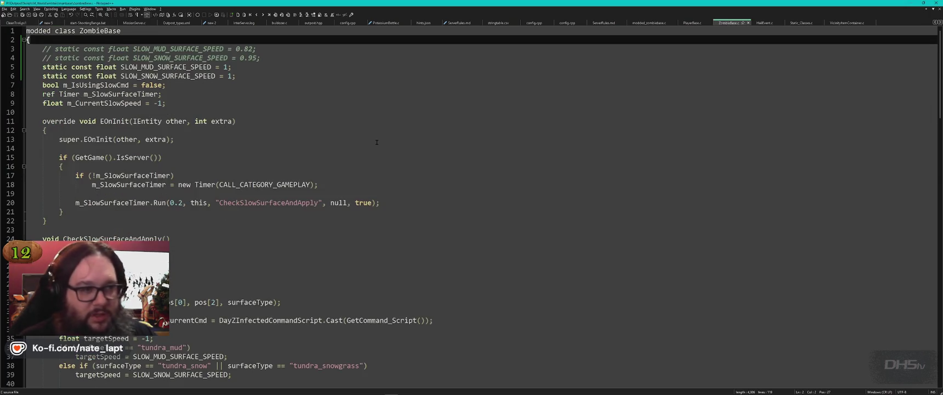
- Open PotassiumBottle.c from Scripts\4_World\entities\itembase\Edible_Base in the editor
key(alt+Tab)
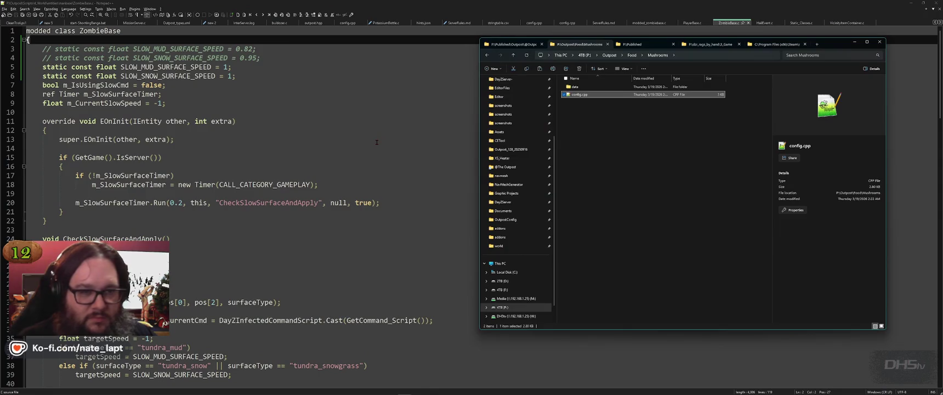
key(alt+Up)
key(alt+Up)
key(s)
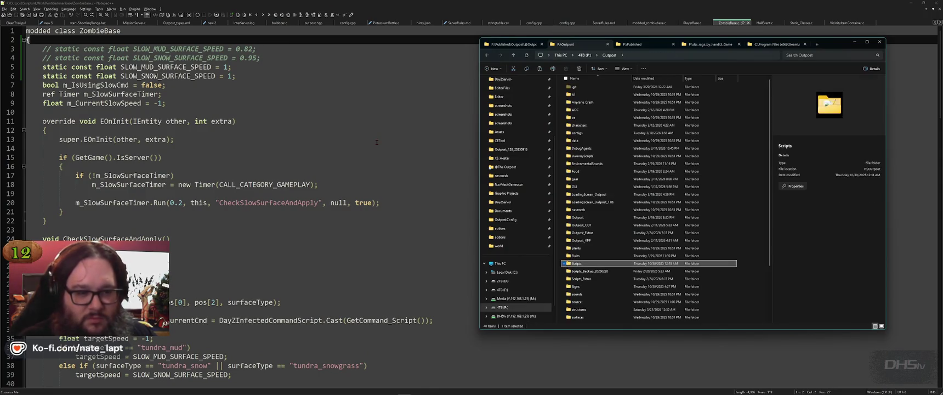
key(Return)
key(Down)
key(Return)
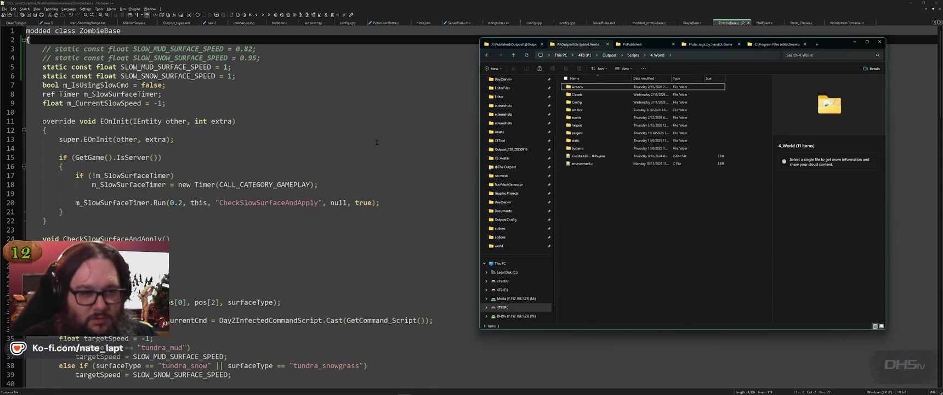
key(Down)
key(Return)
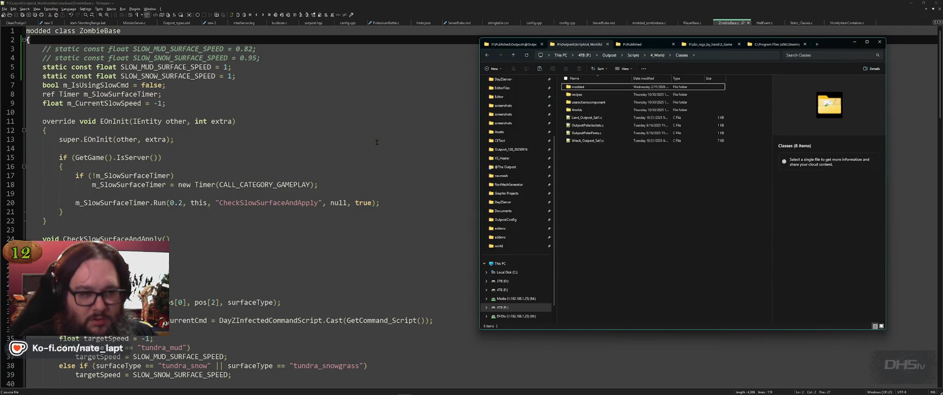
key(BackSpace)
key(Down)
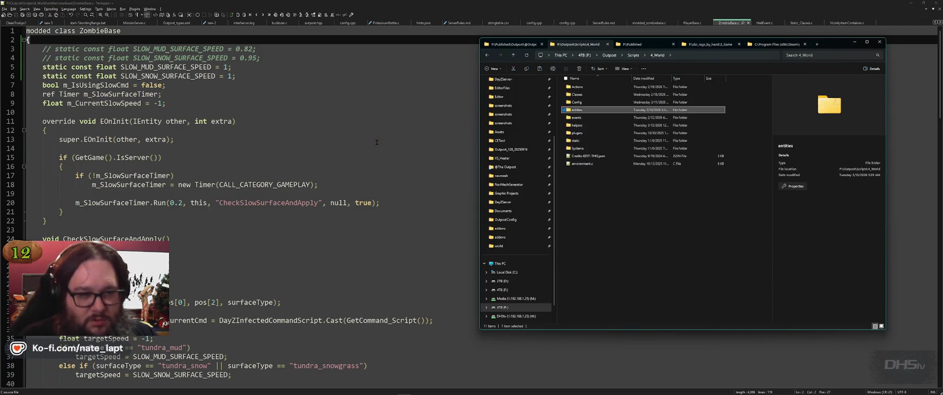
key(Return)
key(Down)
key(Down)
key(Down)
key(Return)
key(Down)
key(Down)
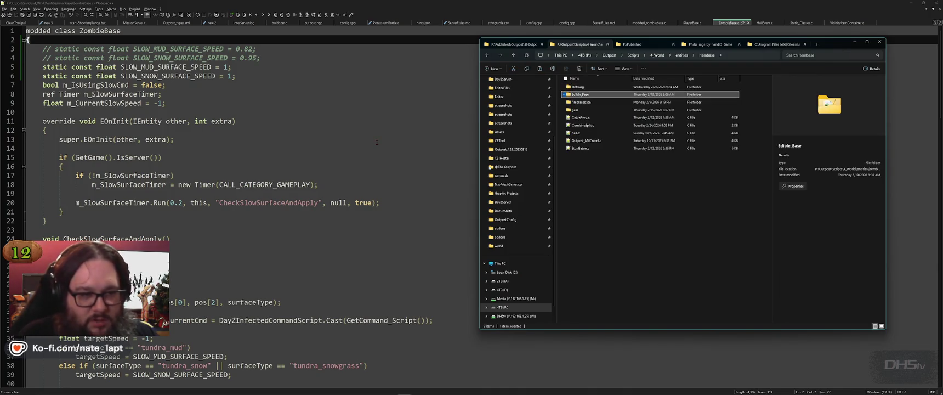
key(Return)
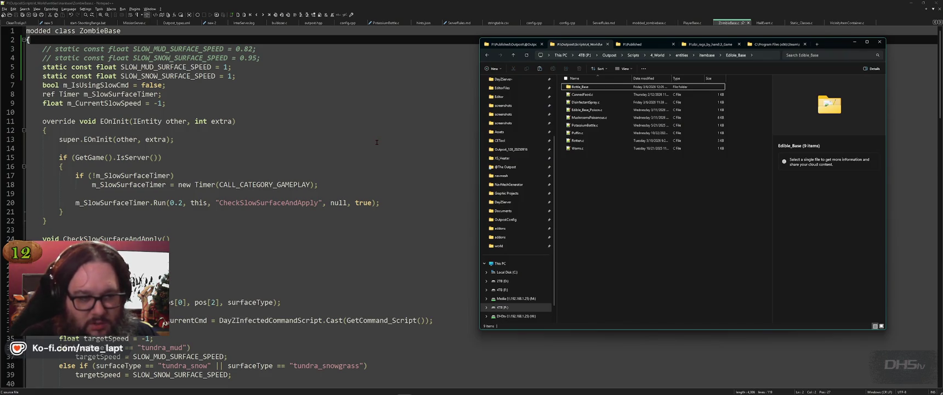
key(Down)
key(Down)
key(Down)
key(Return)
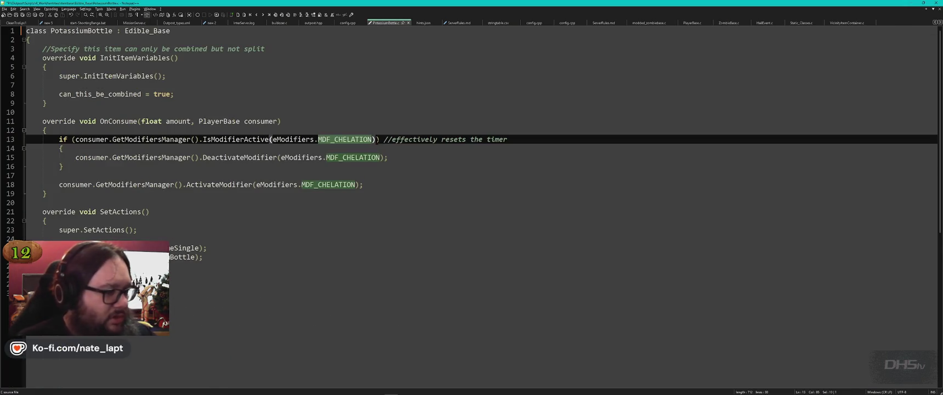
- Review the MDF_CHELATION check in PotassiumBottle.c and save the script
click(389, 266)
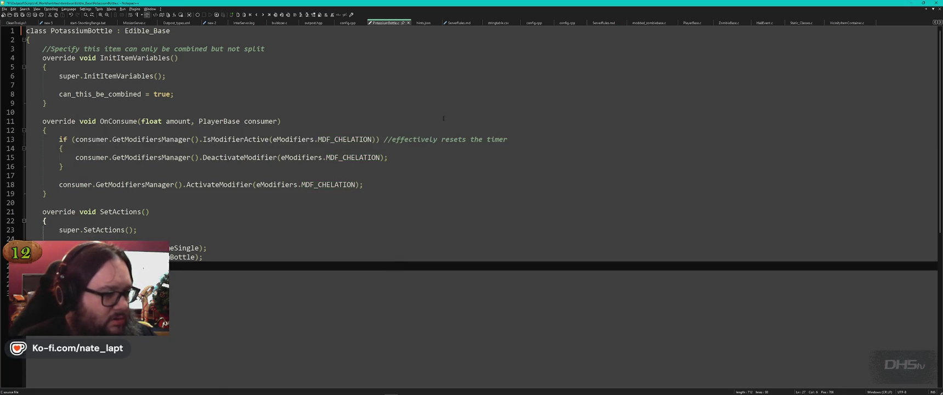
click(354, 139)
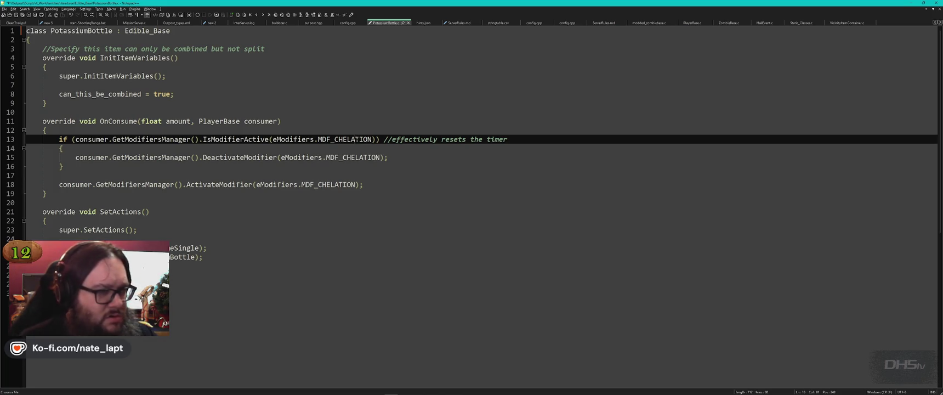
click(407, 102)
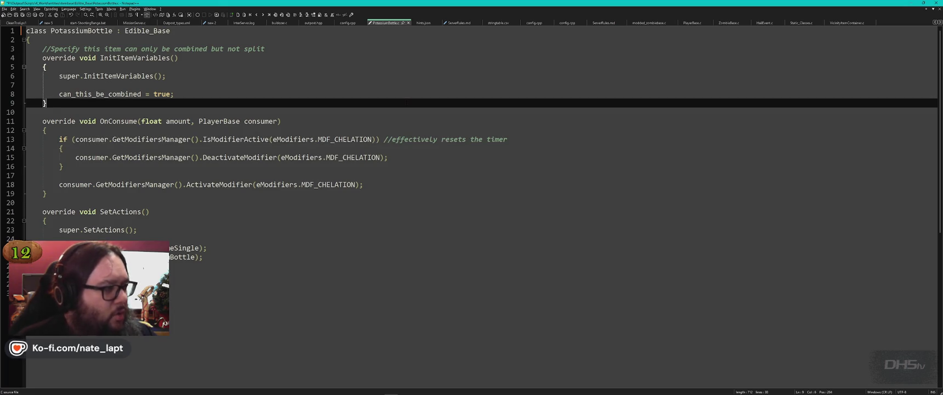
key(ctrl+s)
key(alt+Tab)
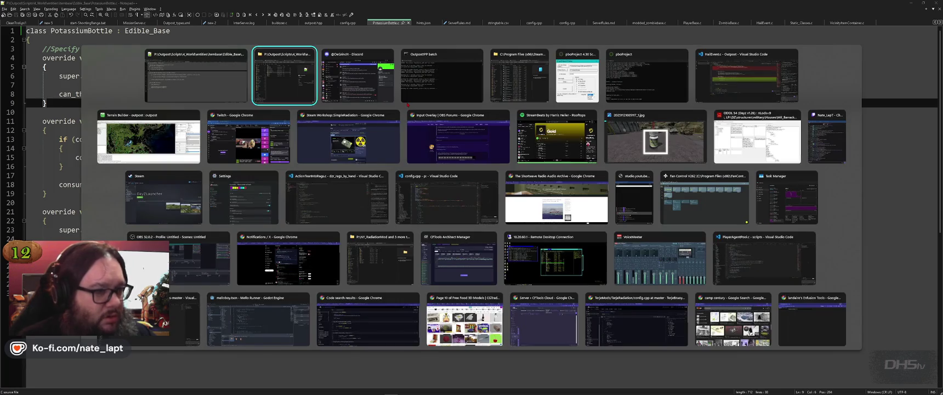
- Crunch the Scripts mod in pboProject into a signed Scripts.pbo
key(alt+Tab)
key(alt+Tab)
key(alt+Tab)
key(Return)
drag(406, 104, 406, 104)
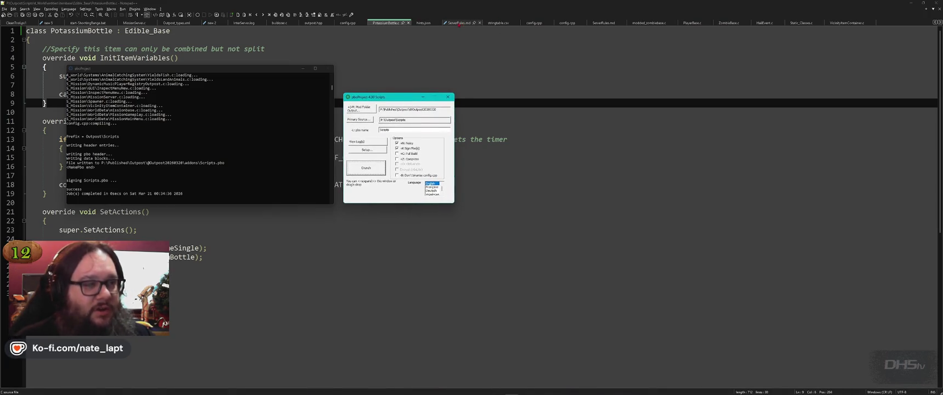
- Reload the externally changed ServerRules.md in Notepad++ and look over its lines
click(459, 23)
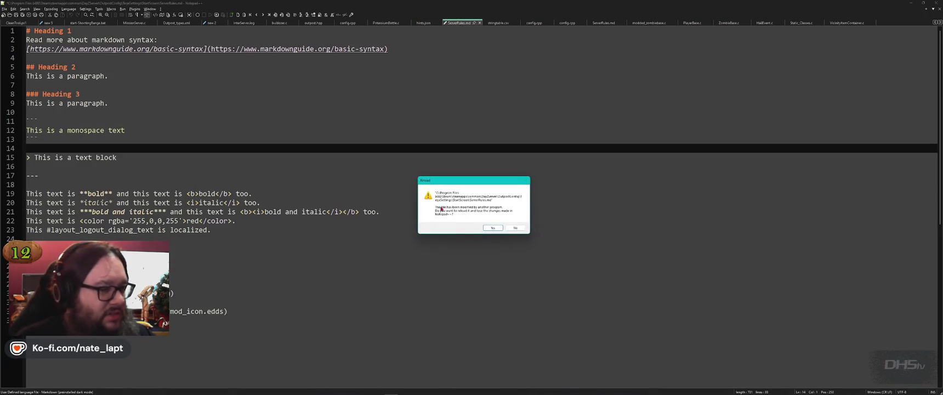
click(492, 228)
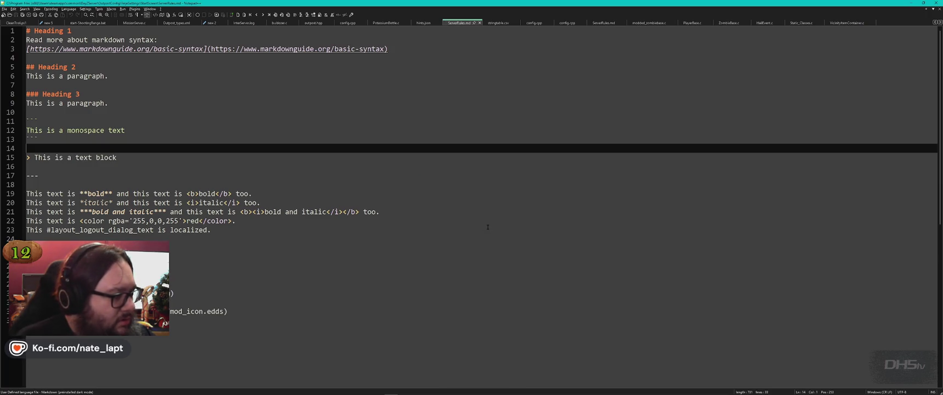
click(276, 154)
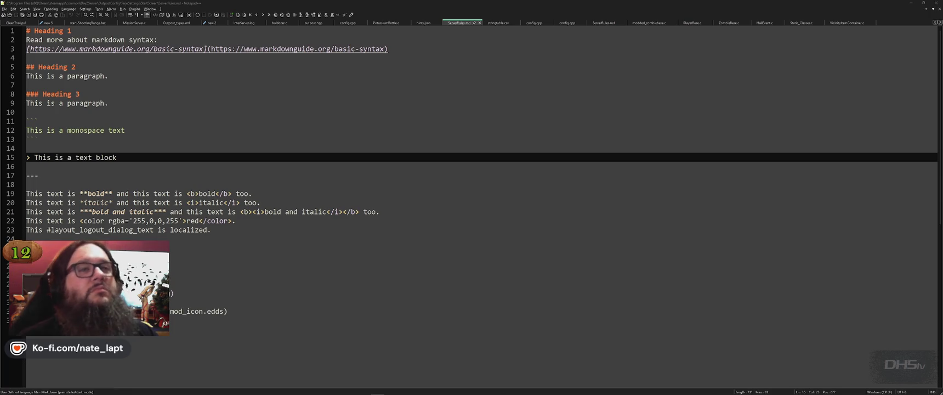
click(26, 184)
key(alt+Tab)
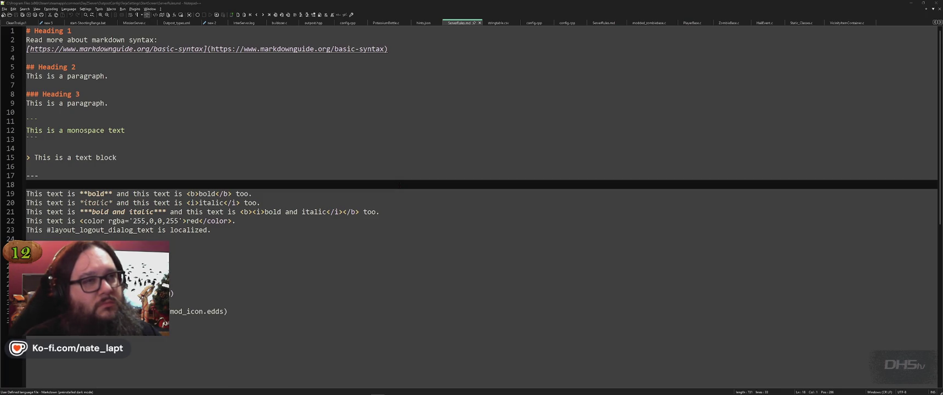
key(alt+Tab)
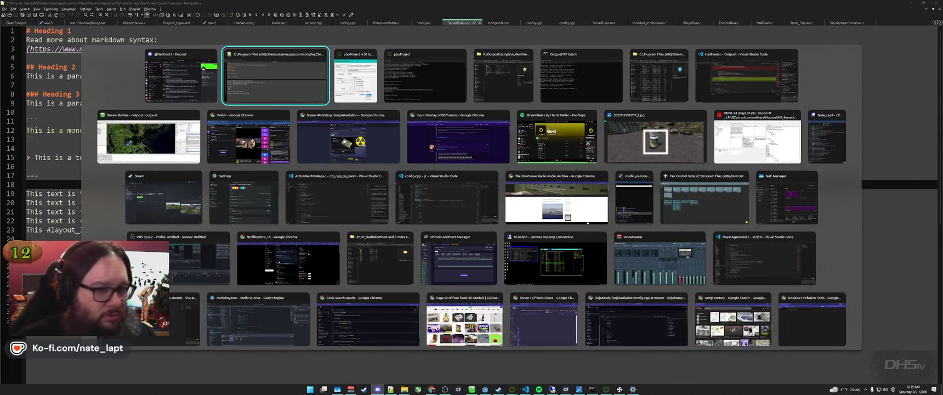
- Rebuild in pboProject, then select Scripts.pbo and its bisign in the published Outpost addons
key(alt+Tab)
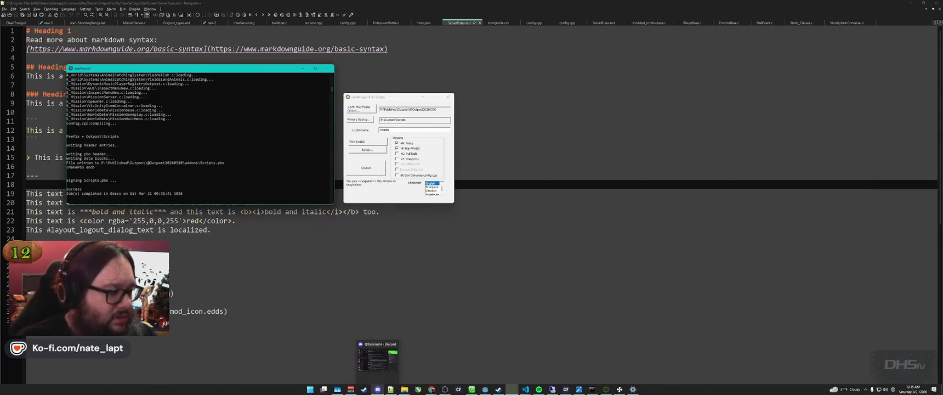
key(alt+Tab)
key(alt+Tab)
key(alt+Tab)
key(alt+Tab)
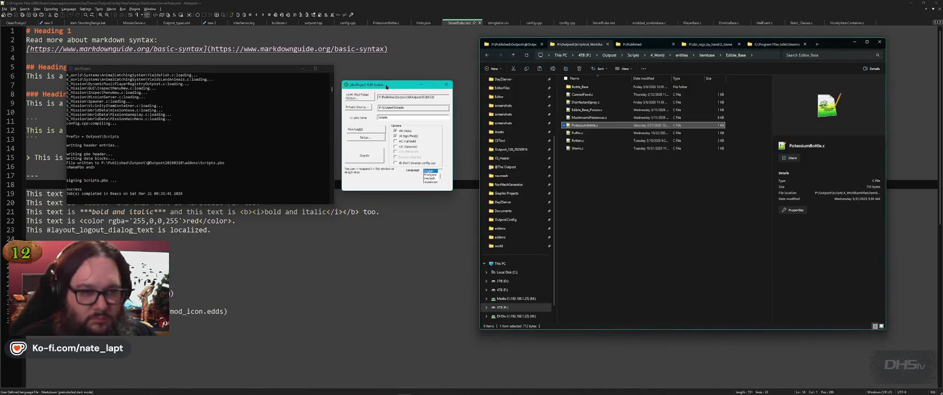
key(ctrl+shift+Tab)
key(End)
key(shift+Up)
- Copy both files over the old ones in the DayZServer addons and let the batch restart the server
key(alt+Tab)
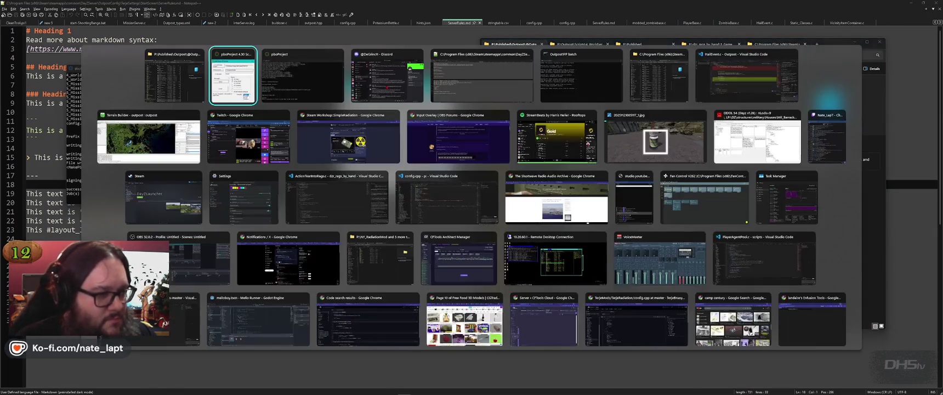
key(alt+Tab)
key(alt+Tab)
key(alt+Tab)
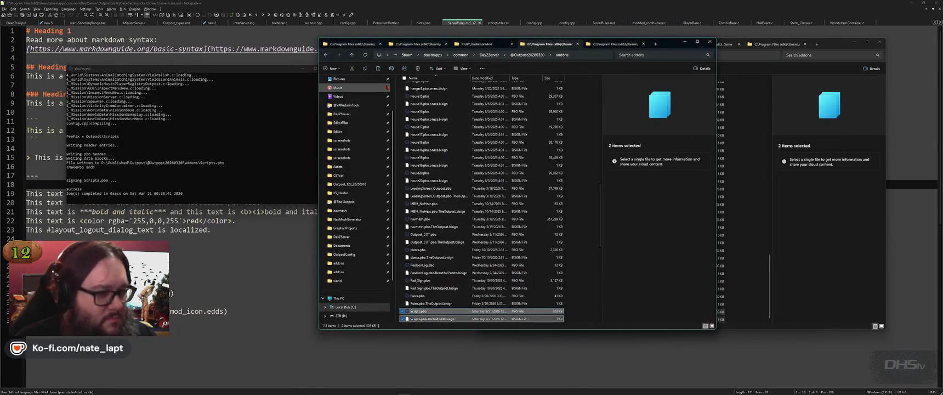
key(shift+F10)
key(Up)
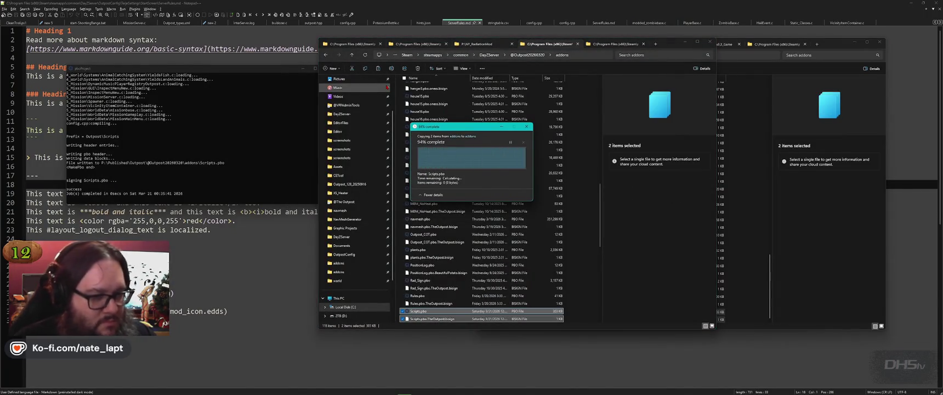
key(Return)
key(alt+Tab)
key(alt+Tab)
key(alt+Tab)
key(alt+Tab)
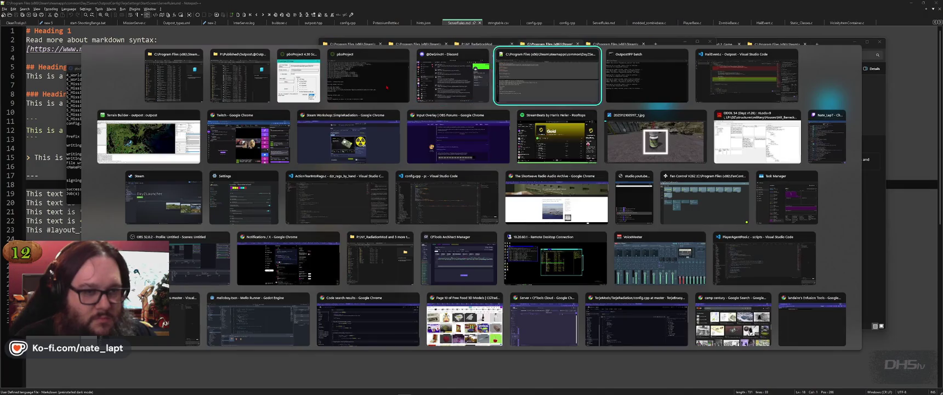
key(Return)
key(Return)
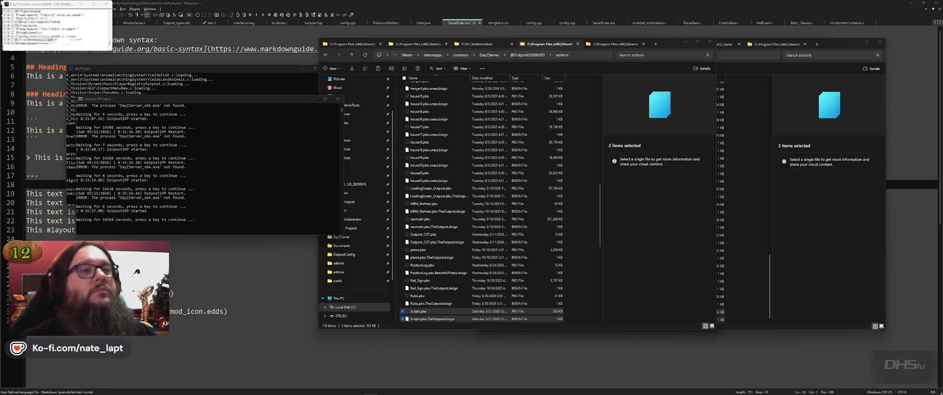
- Bring the P:\Published addons window forward, then the DayZLauncher page in Steam's library
key(alt+Tab)
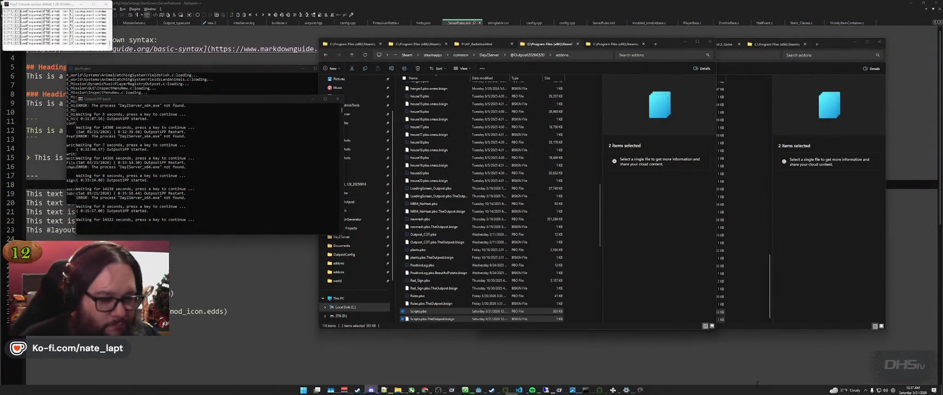
mouse_move(639, 389)
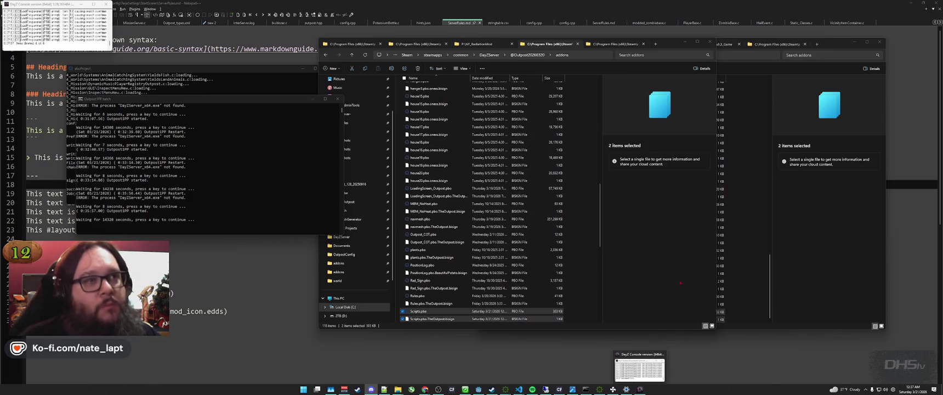
click(803, 239)
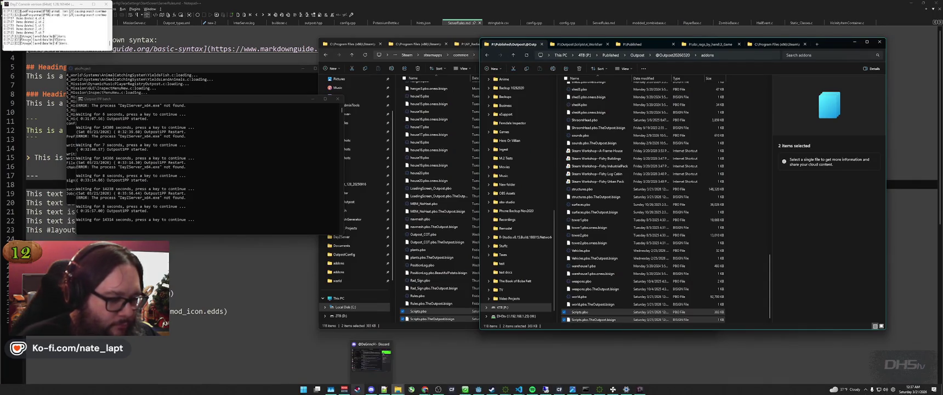
click(358, 389)
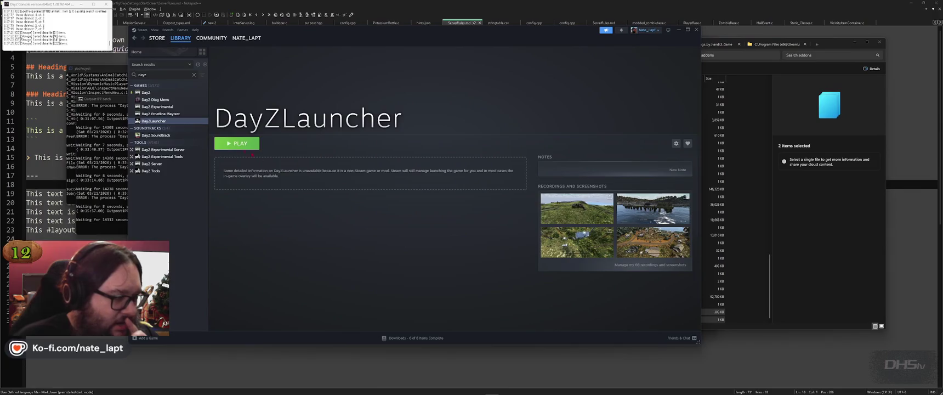
- Launch DayZLauncher and open the local Outpost server's details on the LAN tab
click(229, 146)
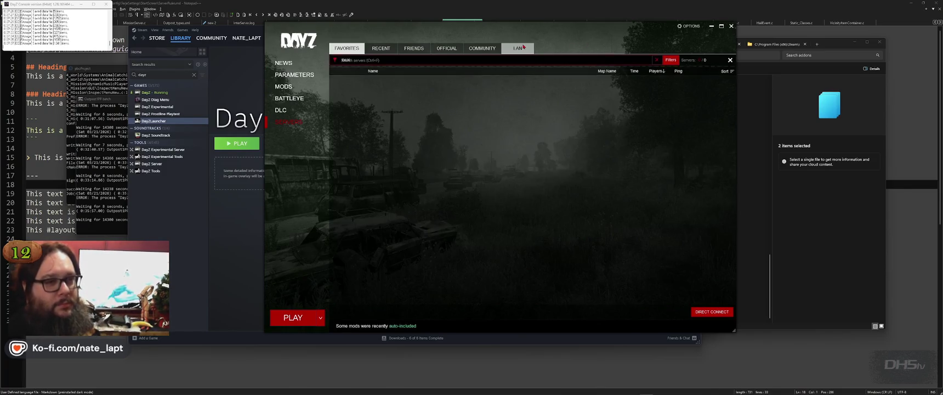
click(522, 47)
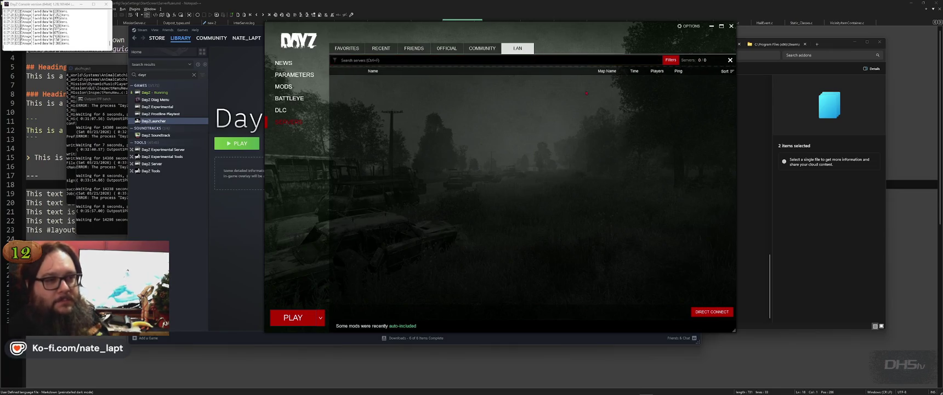
click(706, 82)
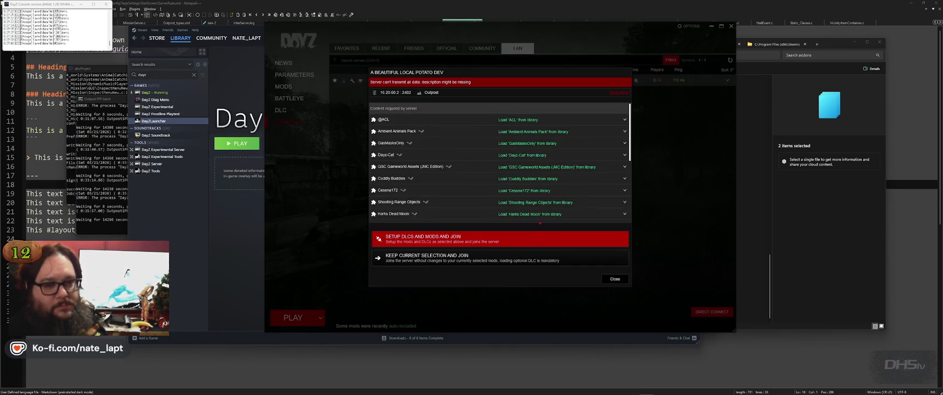
- Run Setup DLCs and Mods and Join, retrying after closing the stalled loading dialog
click(493, 239)
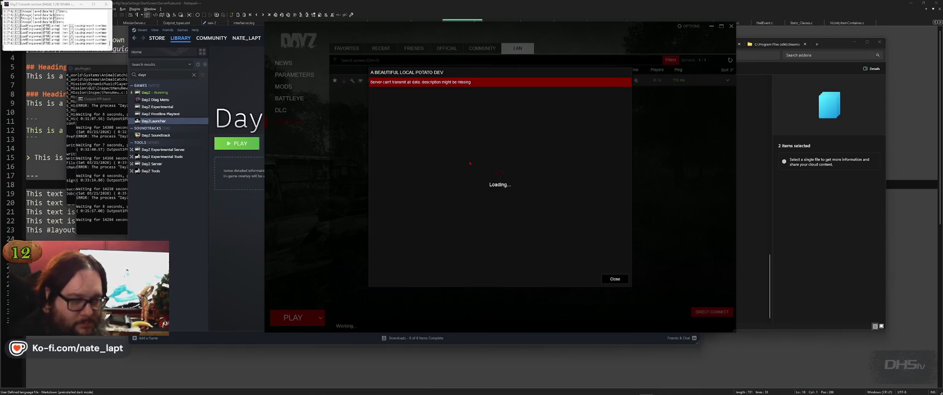
click(614, 279)
click(705, 80)
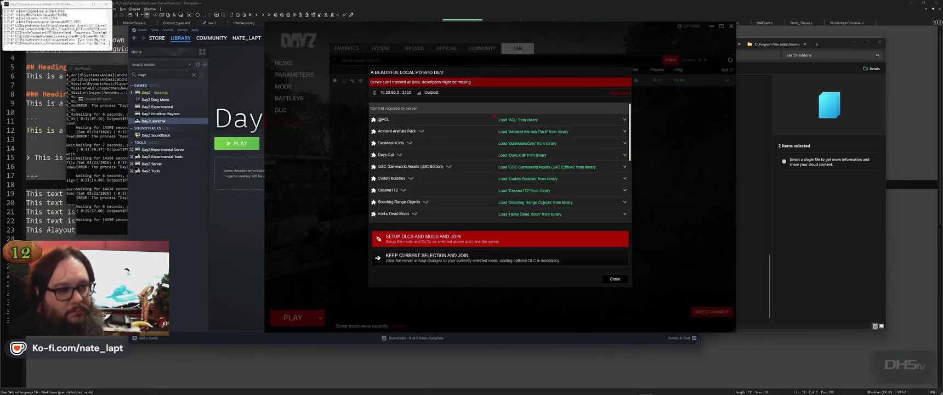
scroll(453, 177, down, 5)
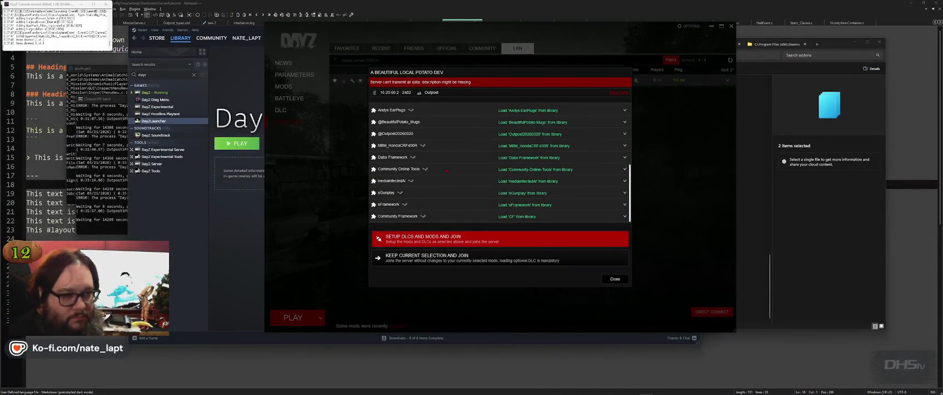
click(490, 234)
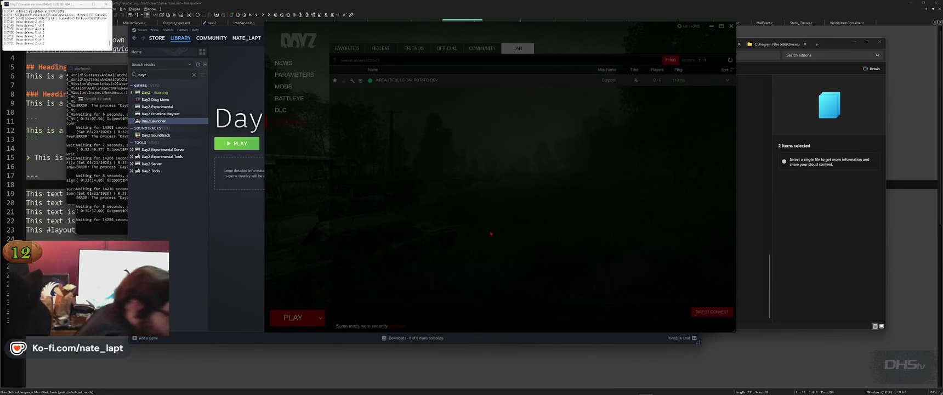
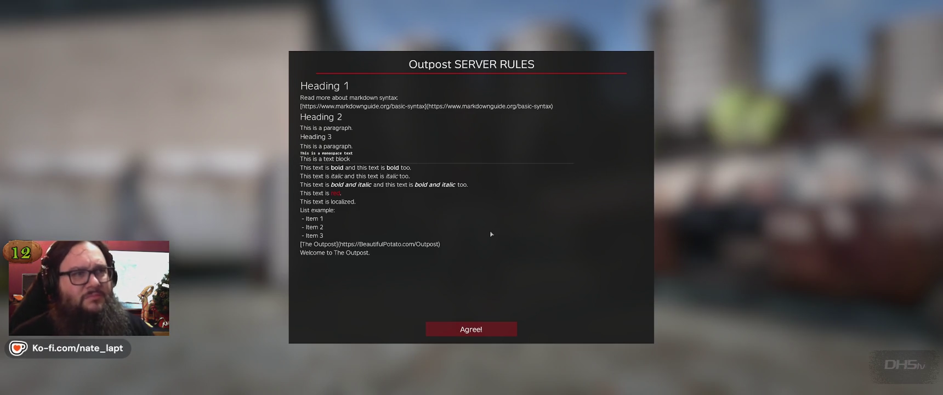
- Back in DayZ, agree to the Outpost server rules and submit 64 as the captcha answer
key(alt+Tab)
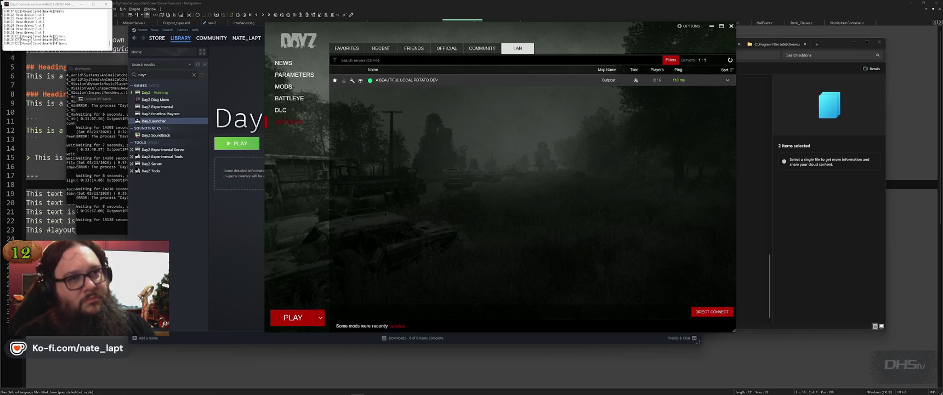
key(alt+Tab)
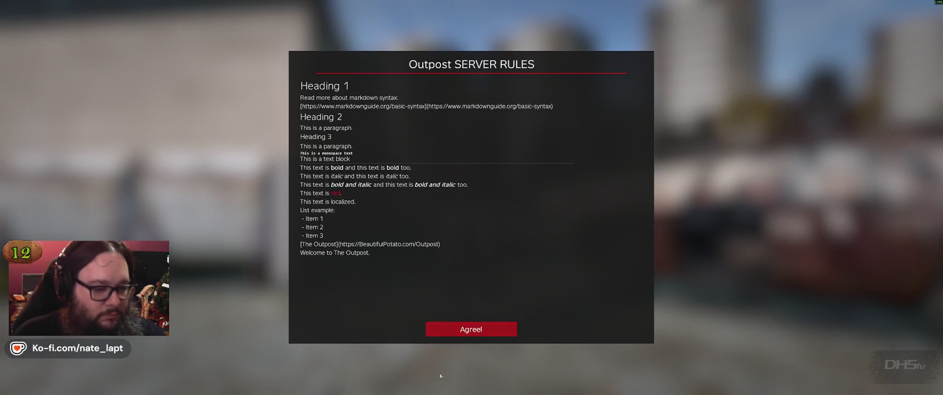
click(490, 330)
text(64)
click(565, 243)
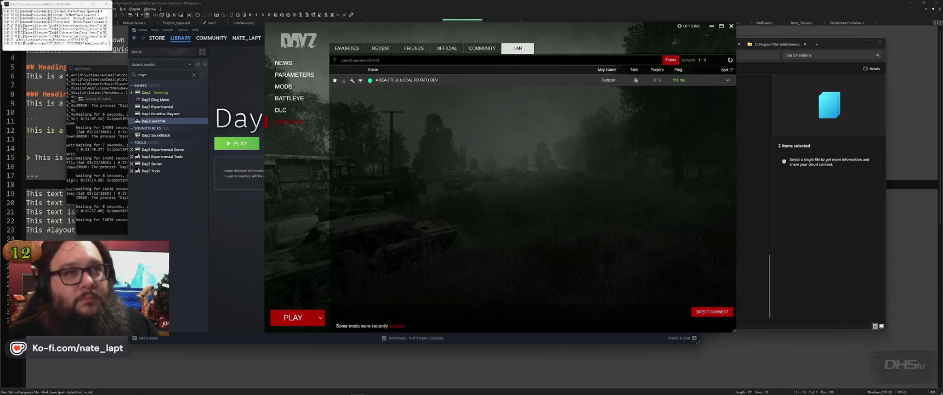
- Resume DayZ, toggle Community Online Tools with End and go to Player Management
key(alt+Tab)
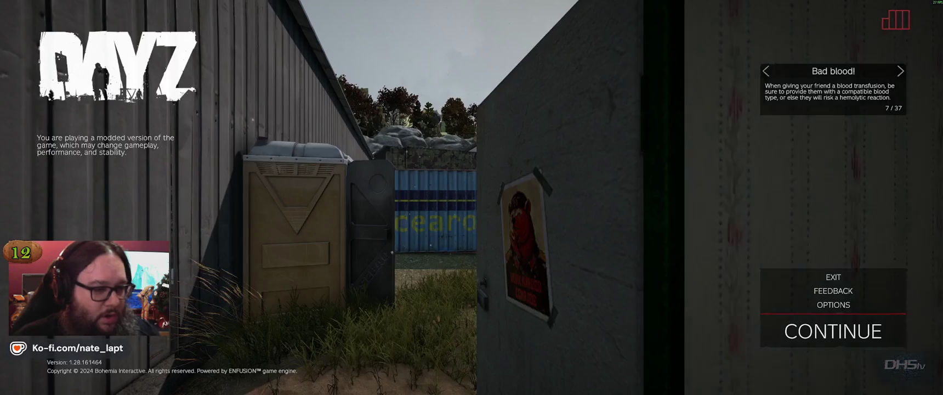
key(Escape)
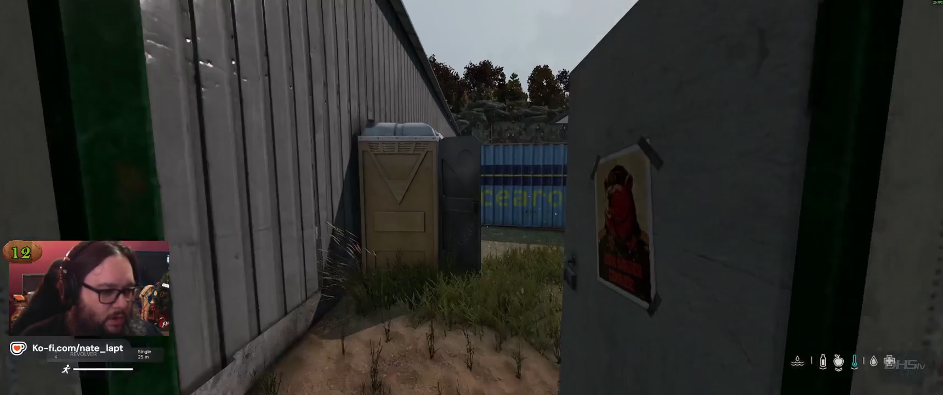
key(End)
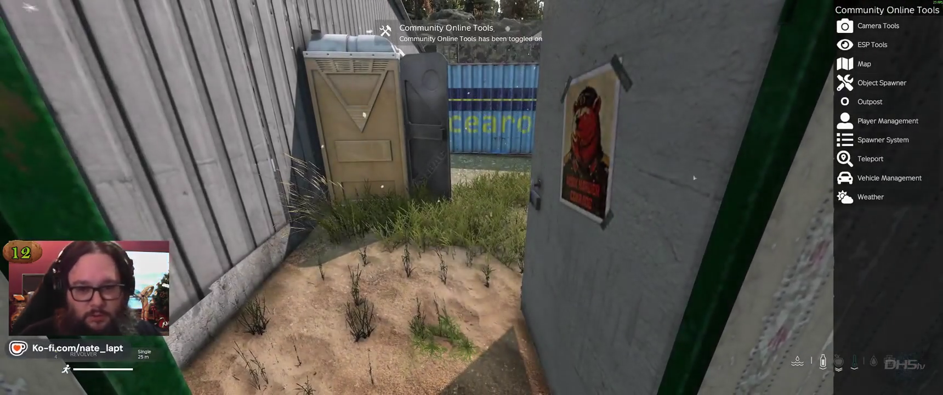
click(889, 205)
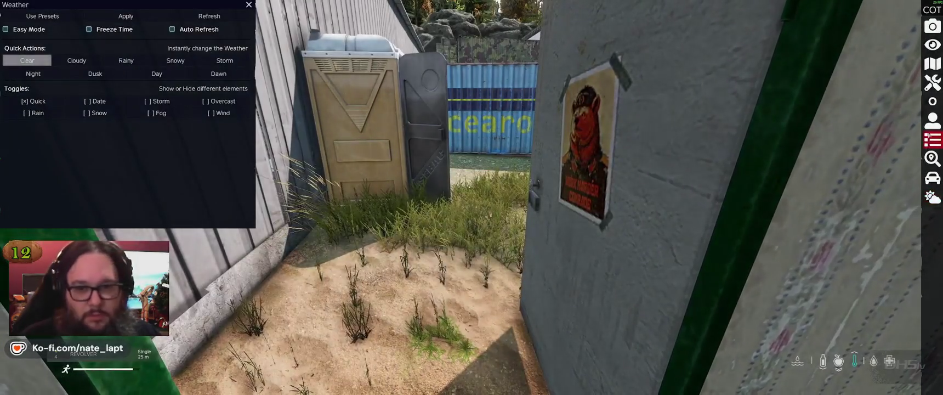
click(931, 120)
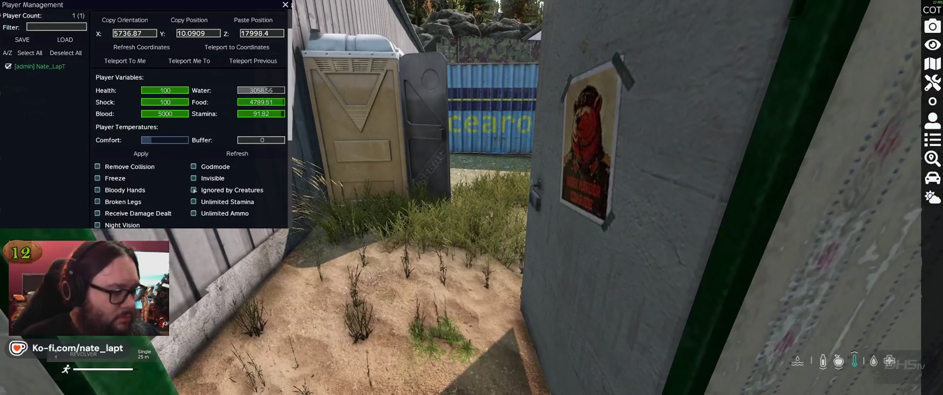
- Enable Ignored by Creatures and Unlimited Ammo, heal the character, and show the inventory
click(193, 190)
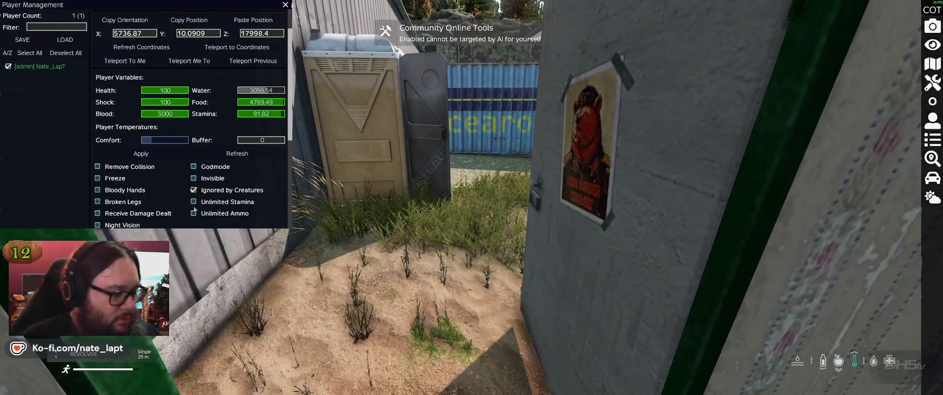
click(193, 212)
scroll(153, 210, down, 2)
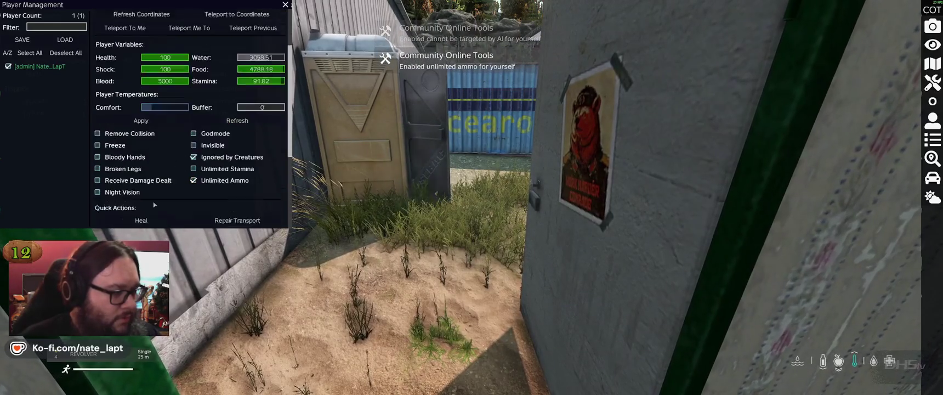
click(152, 209)
scroll(211, 199, down, 2)
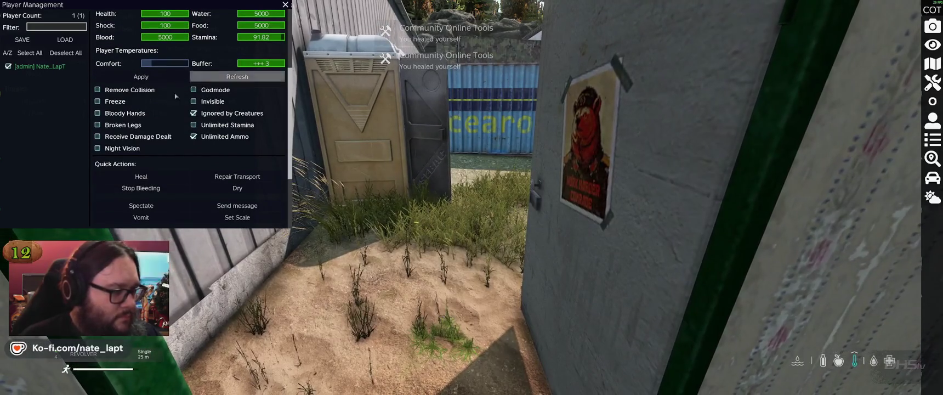
key(Tab)
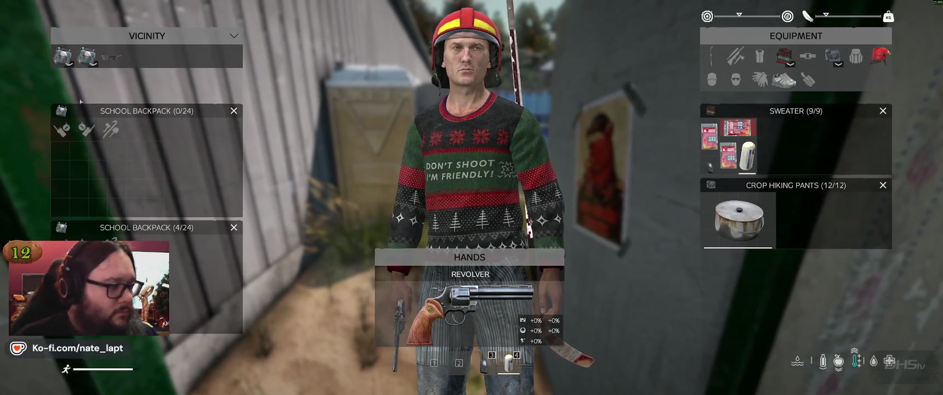
- Equip the School Backpack from Vicinity, then walk into the outhouse facing the derringer on the shelf
mouse_move(87, 56)
mouse_down()
mouse_move(95, 80)
mouse_move(855, 56)
mouse_up()
key(Tab)
key(w)
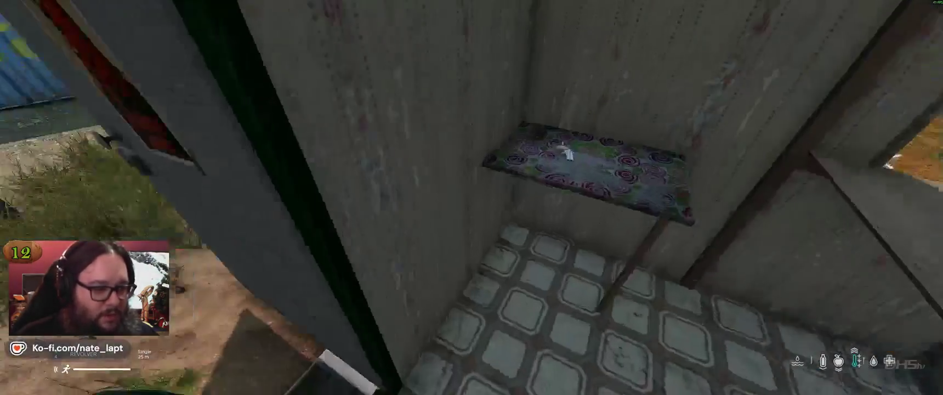
key(w)
mouse_move(471, 197)
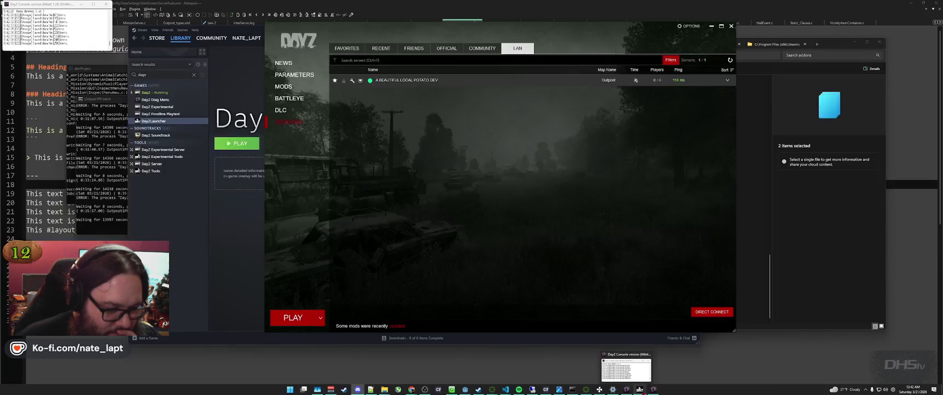
- Set the MSI Afterburner fan speed to 82%, apply and confirm it, then return to DayZ
mouse_move(639, 389)
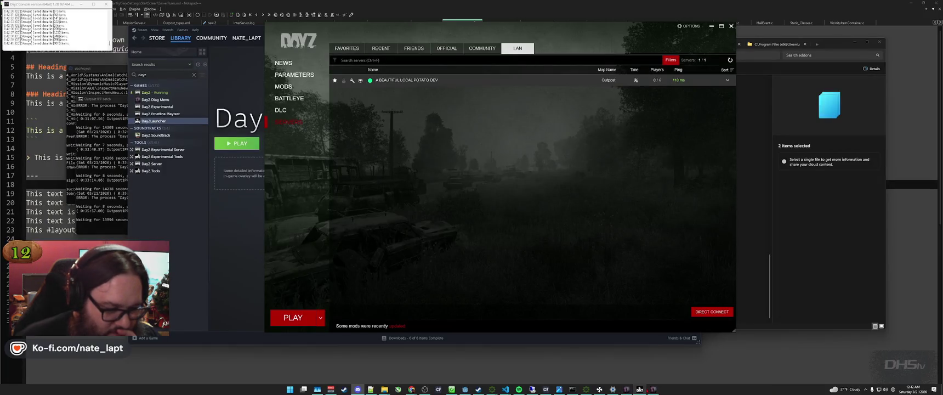
mouse_move(384, 388)
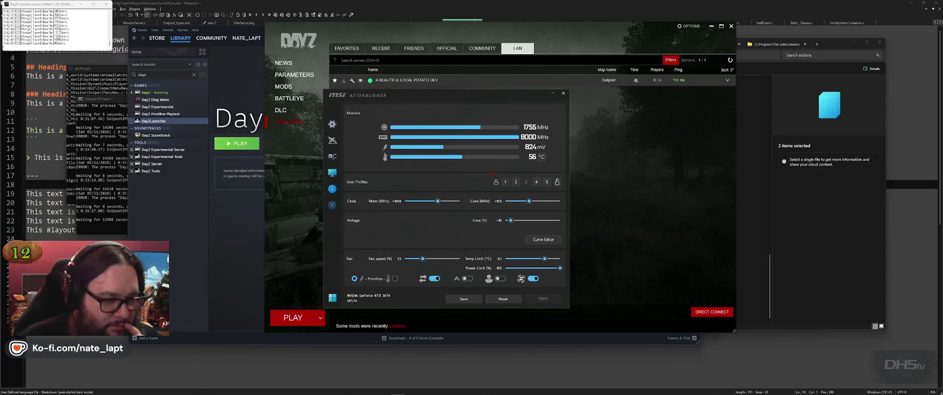
click(505, 181)
click(534, 299)
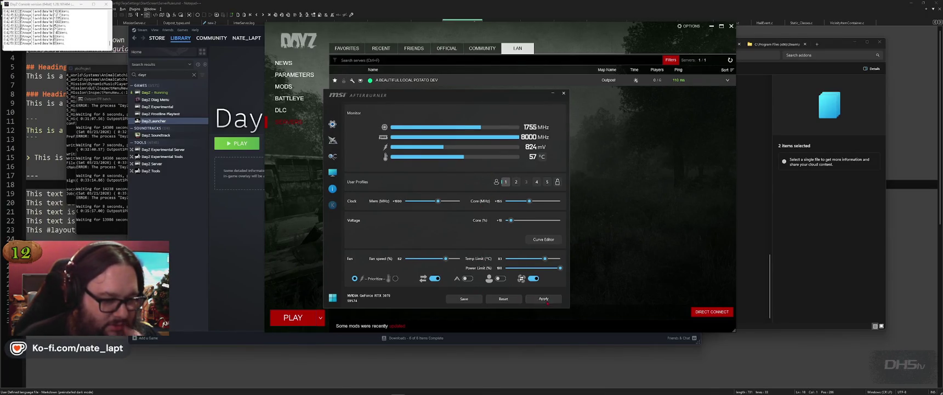
click(619, 238)
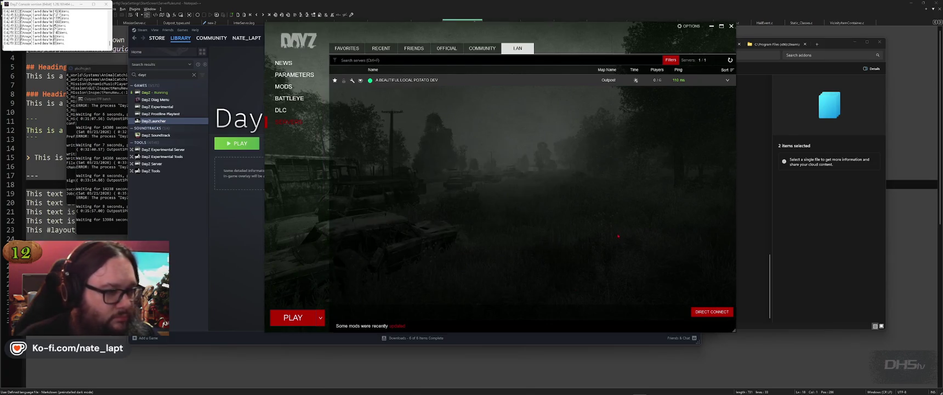
key(alt+Tab)
key(alt+Tab)
key(alt+Tab)
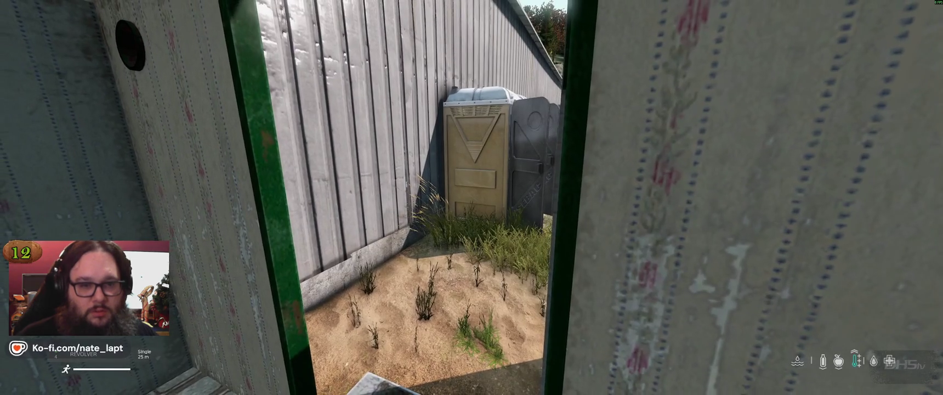
- Bring up the DayZ pause menu and switch away from the game
key(Escape)
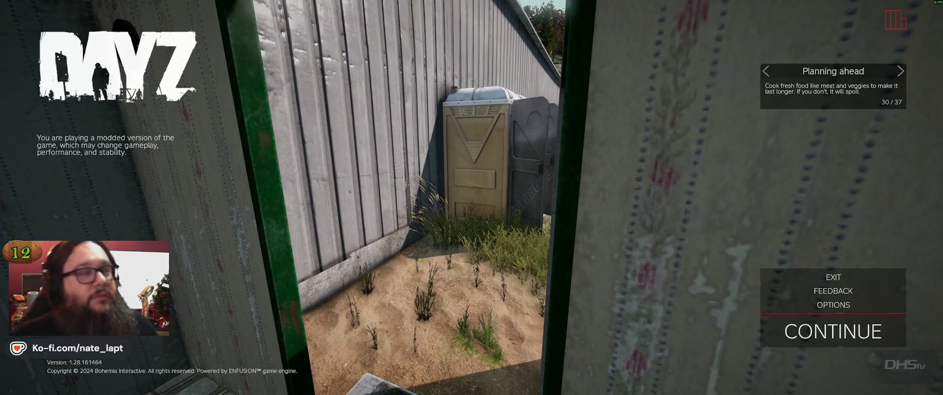
key(alt+Tab)
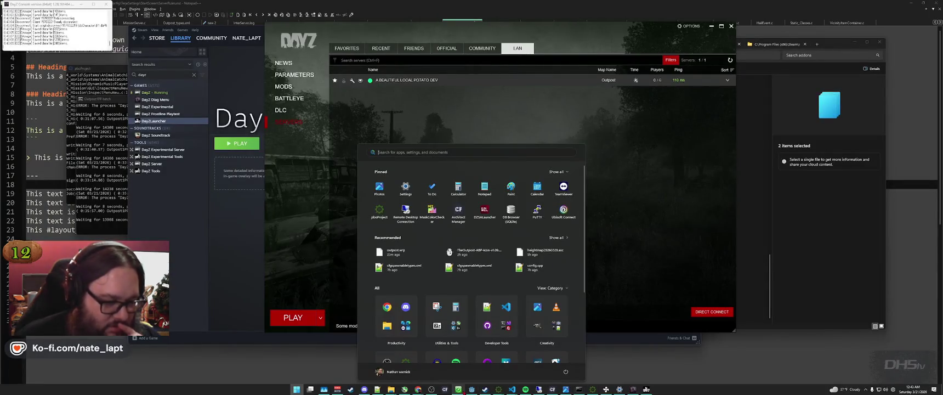
- Launch Terrain Builder and save the Outpost terrain project
click(458, 392)
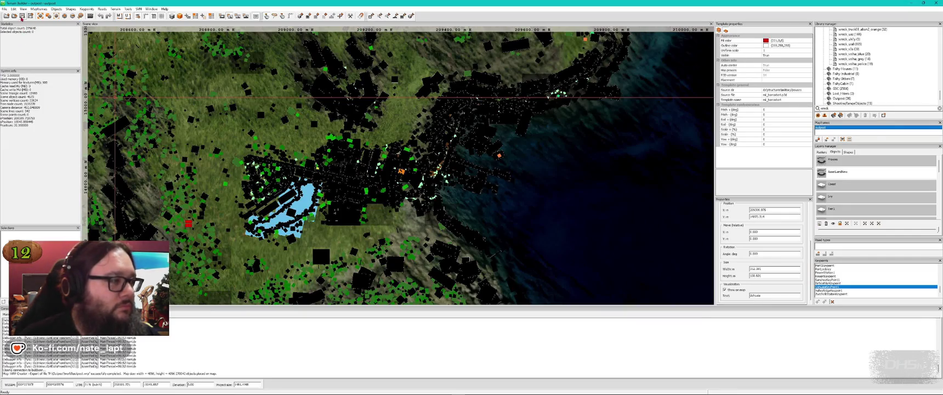
click(22, 15)
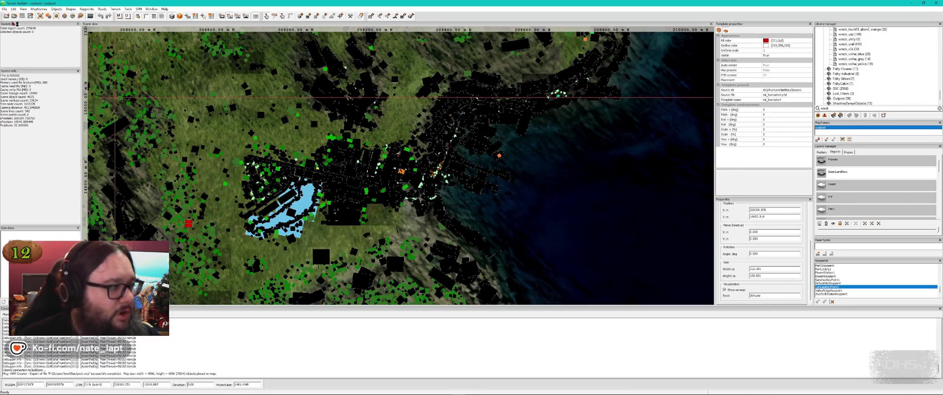
- Close the Outpost project via the File menu, then exit Terrain Builder
click(4, 11)
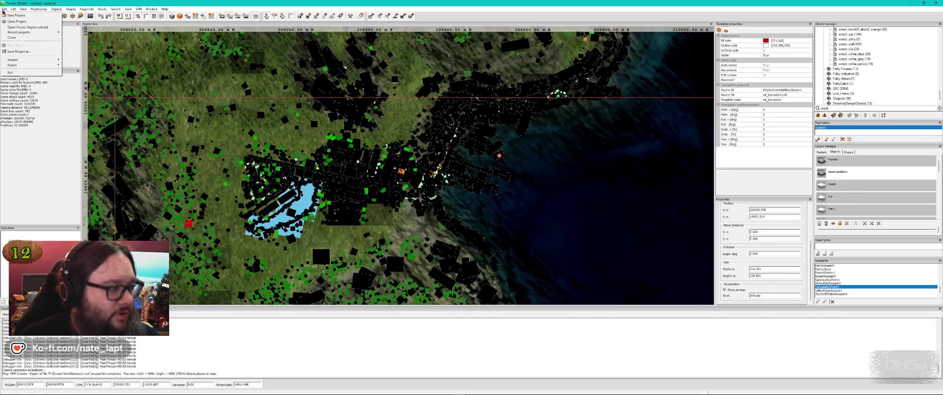
click(12, 38)
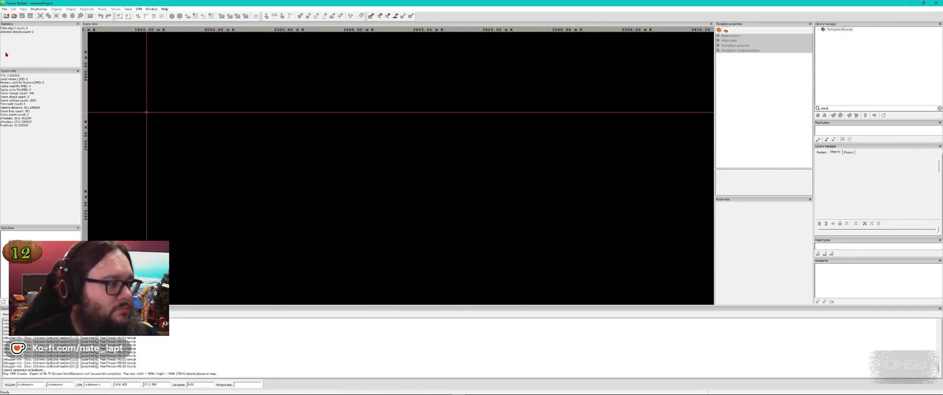
click(5, 8)
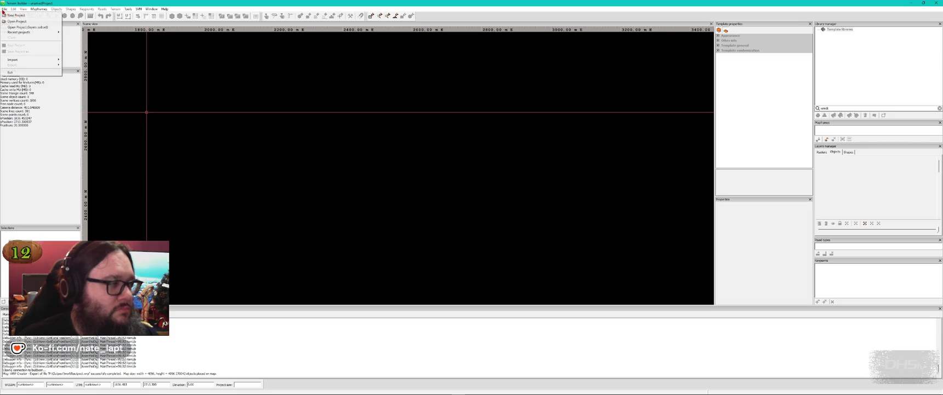
click(22, 73)
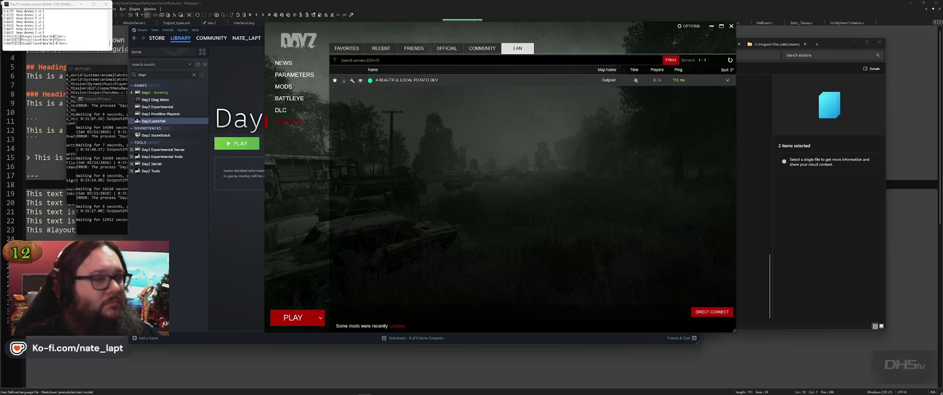
- In the DayZ Launcher, join A BEAUTIFUL LOCAL POTATO DEV with its required mods
key(alt+Tab)
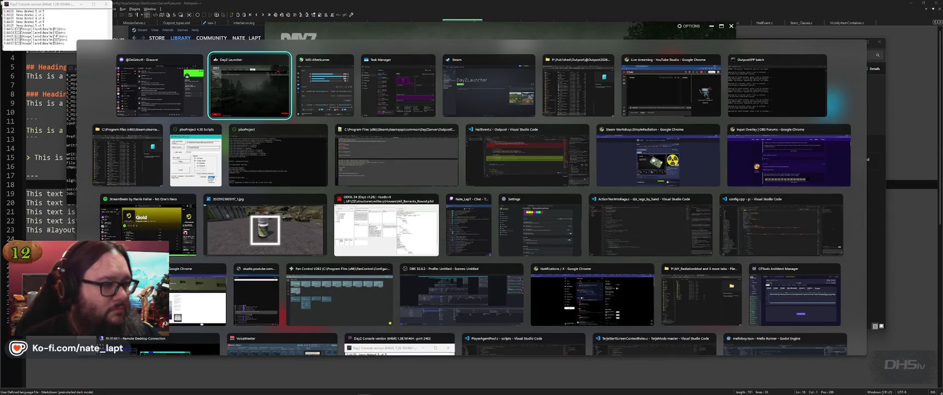
key(Tab)
key(Tab)
key(Tab)
key(shift+Tab)
key(shift+Tab)
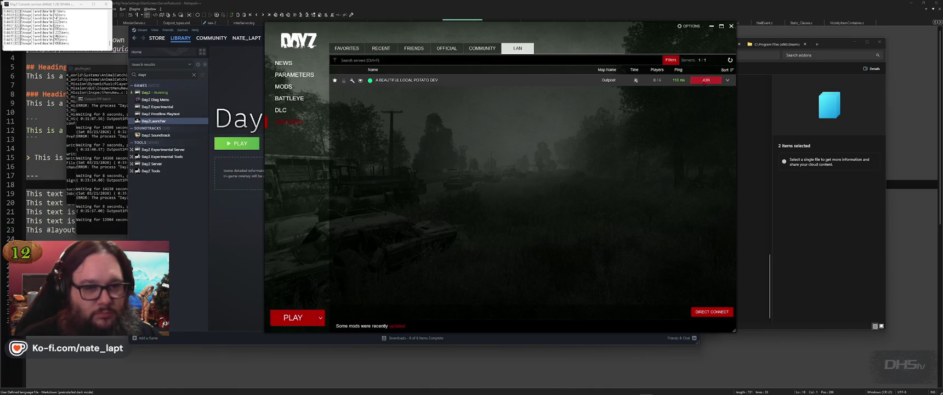
double_click(706, 80)
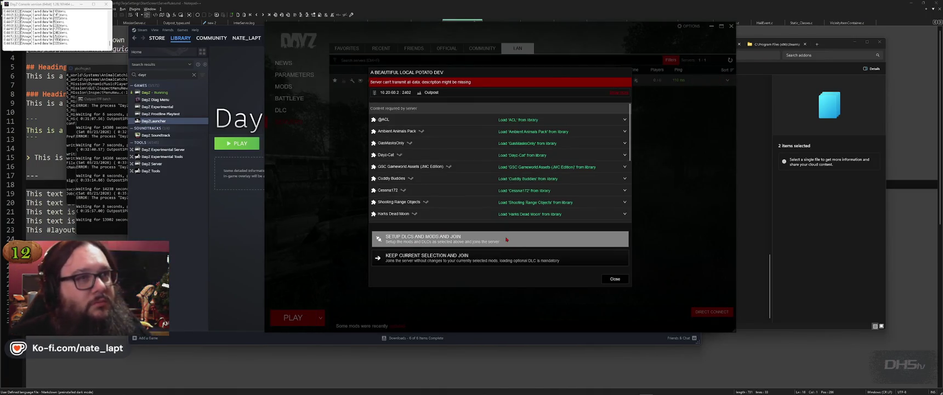
click(506, 238)
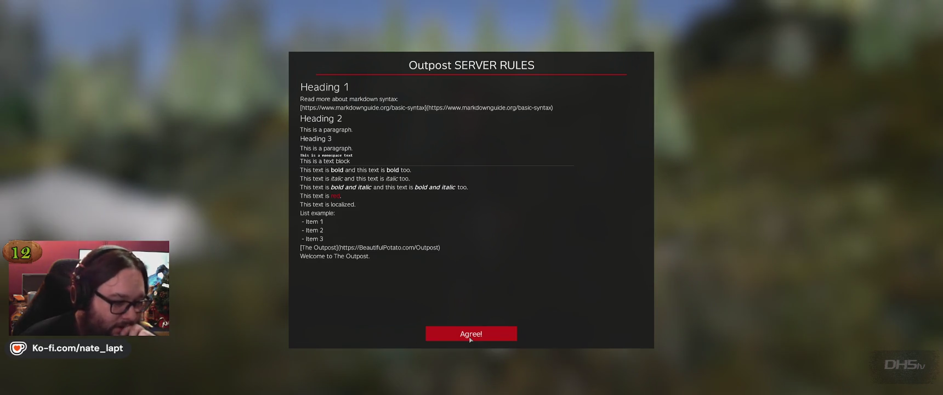
- Agree to the markdown-formatted Outpost server rules, then Alt+Tab out to the desktop
click(473, 337)
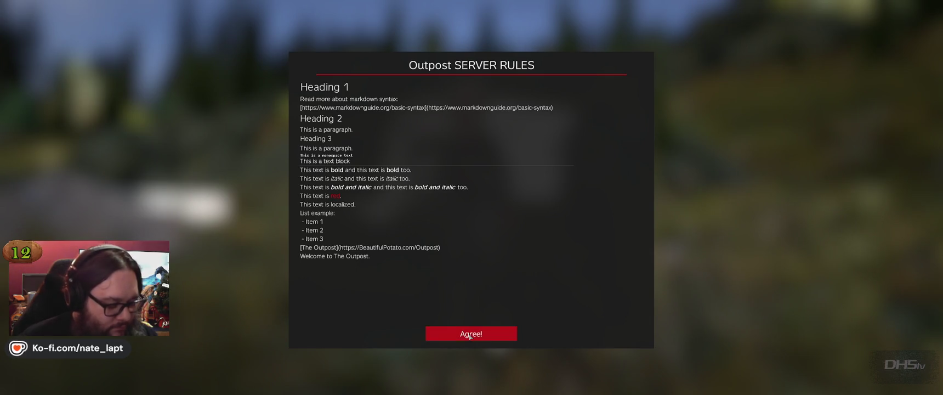
key(alt+Tab)
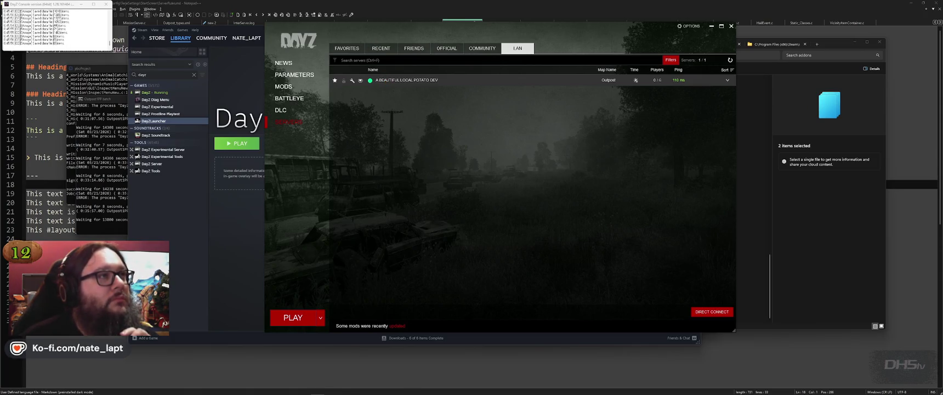
- Check the C: drive's activity on Task Manager's Performance page, then minimize it
key(ctrl+shift+Escape)
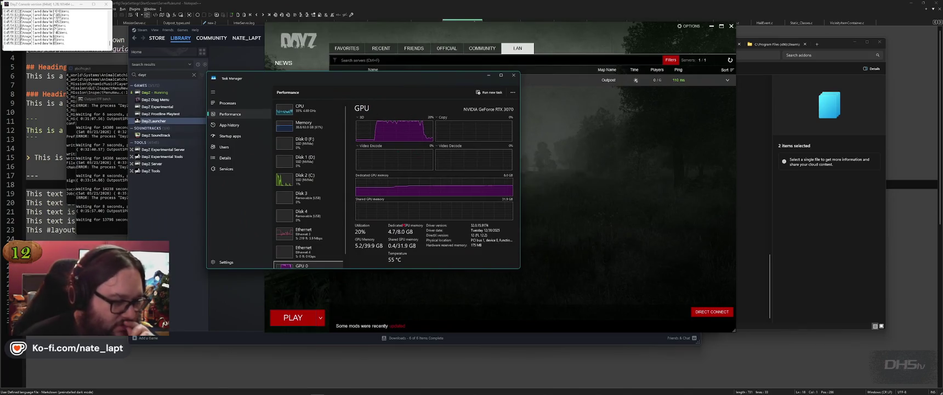
click(304, 180)
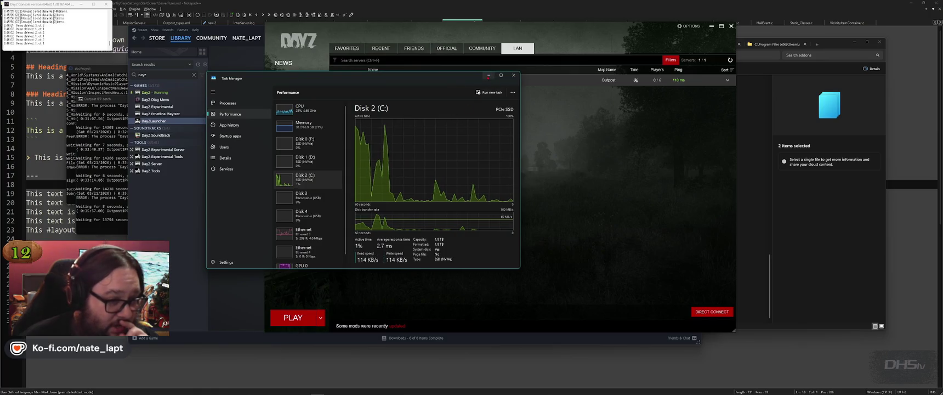
click(488, 76)
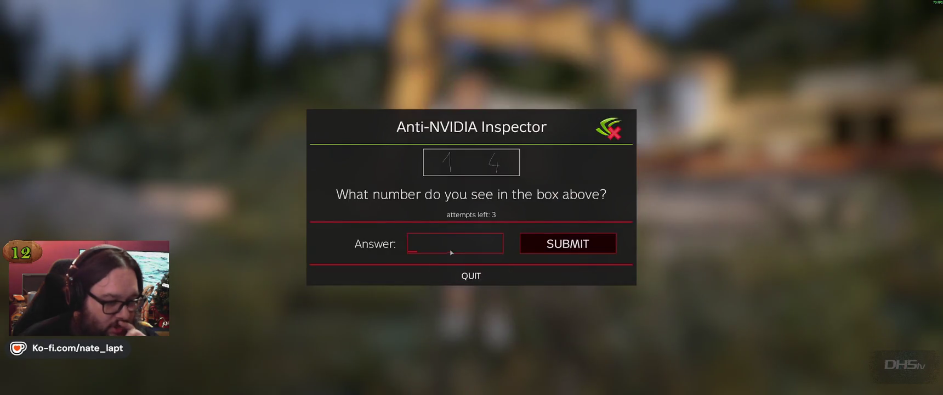
- Answer the Anti-NVIDIA Inspector number check with 14 and submit it to load into The Outpost
text(14)
click(572, 247)
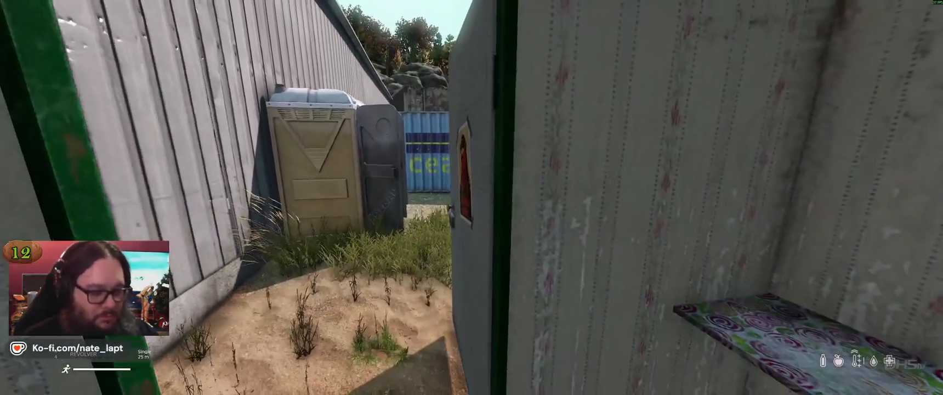
- Toggle on Community Online Tools with Y and bring up the Player Management panel
key(y)
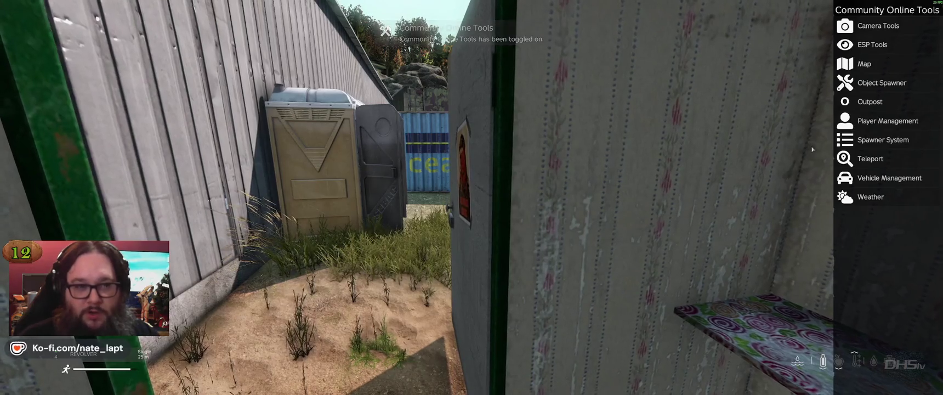
click(841, 198)
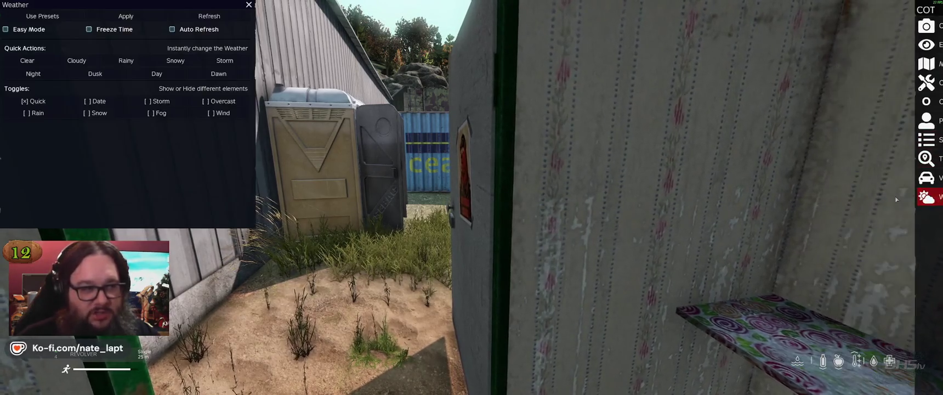
click(905, 197)
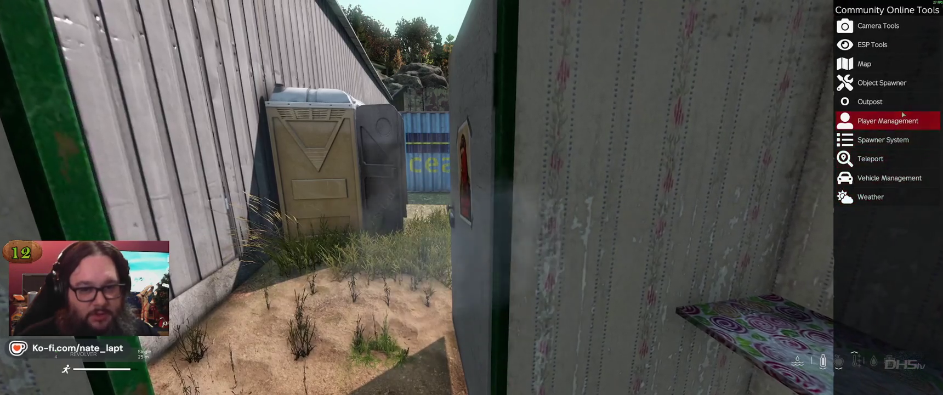
click(894, 120)
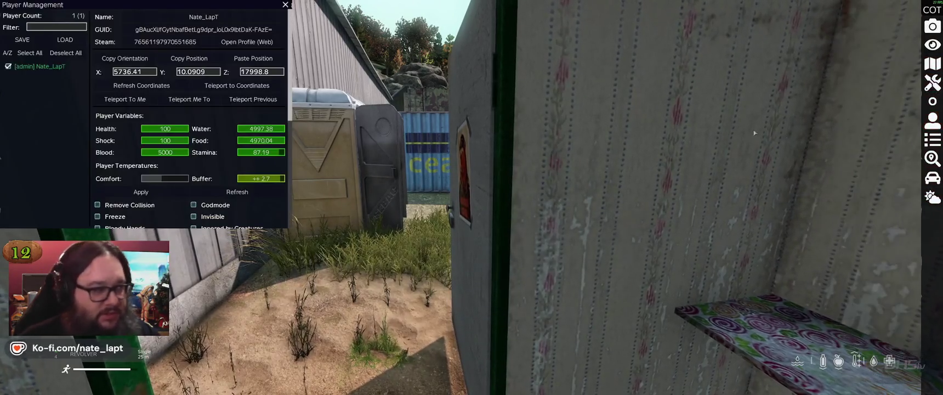
scroll(127, 202, down, 1)
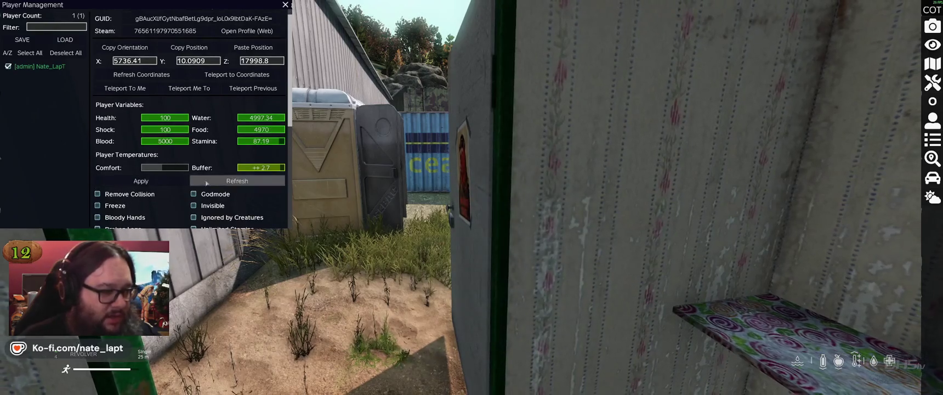
scroll(206, 181, down, 4)
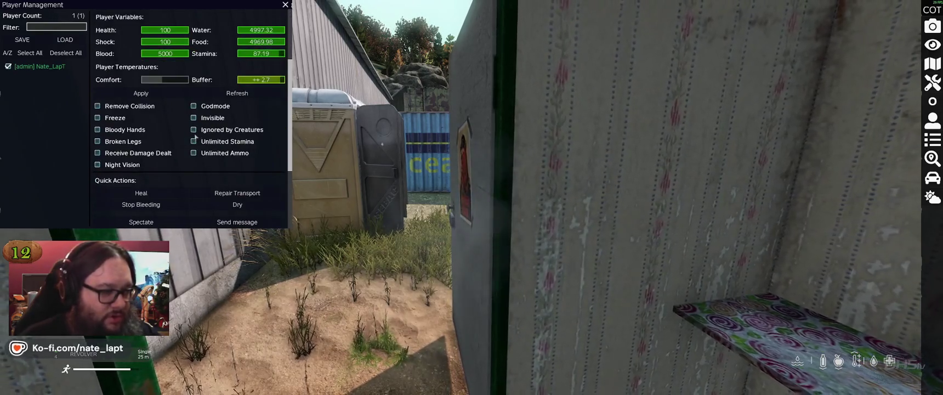
- Enable Ignored by Creatures and Unlimited Ammo, then heal the player twice
click(192, 129)
click(193, 153)
scroll(163, 160, down, 1)
click(163, 161)
click(163, 161)
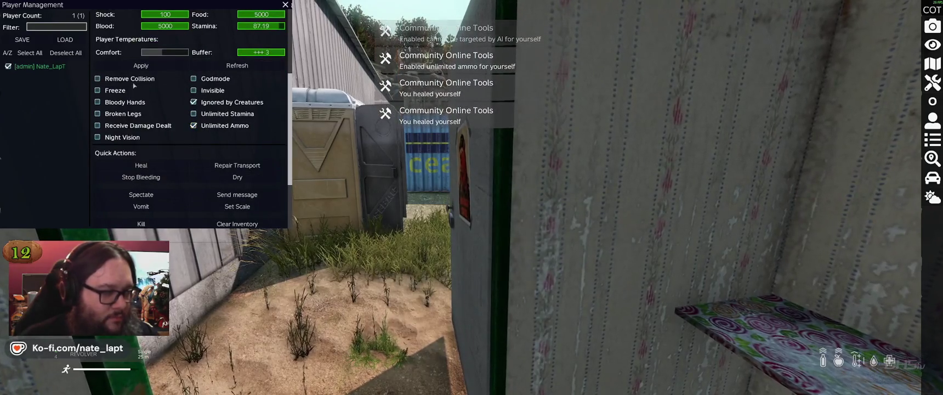